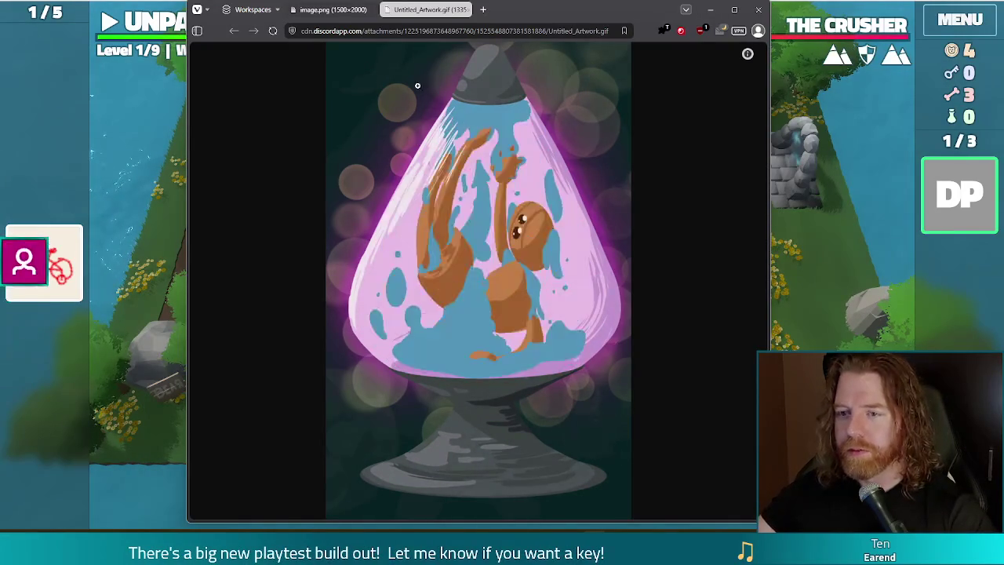
# Step: View the image.png artwork tab, then close Vivaldi to return to the paused game
pyautogui.click(337, 11)
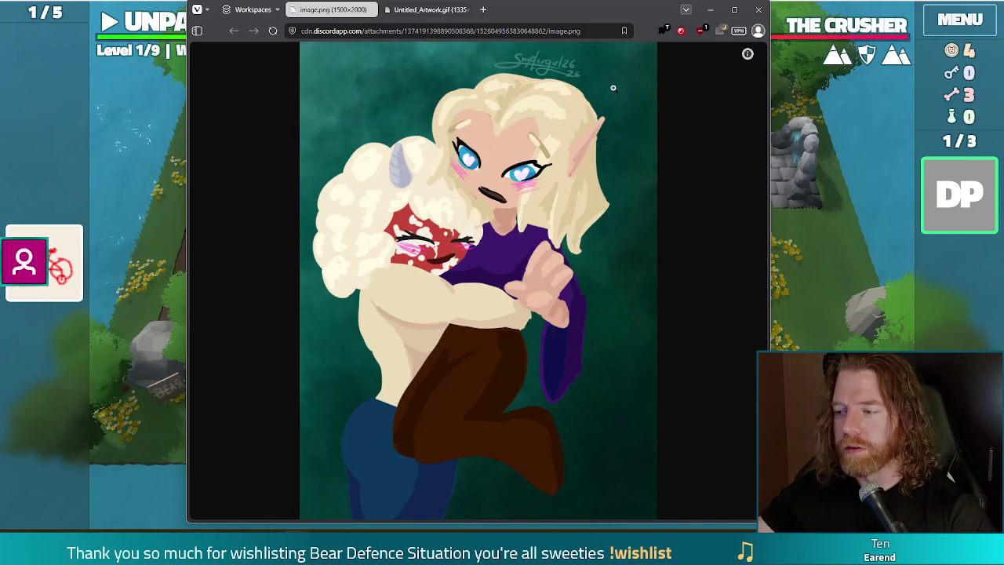
pyautogui.click(767, 10)
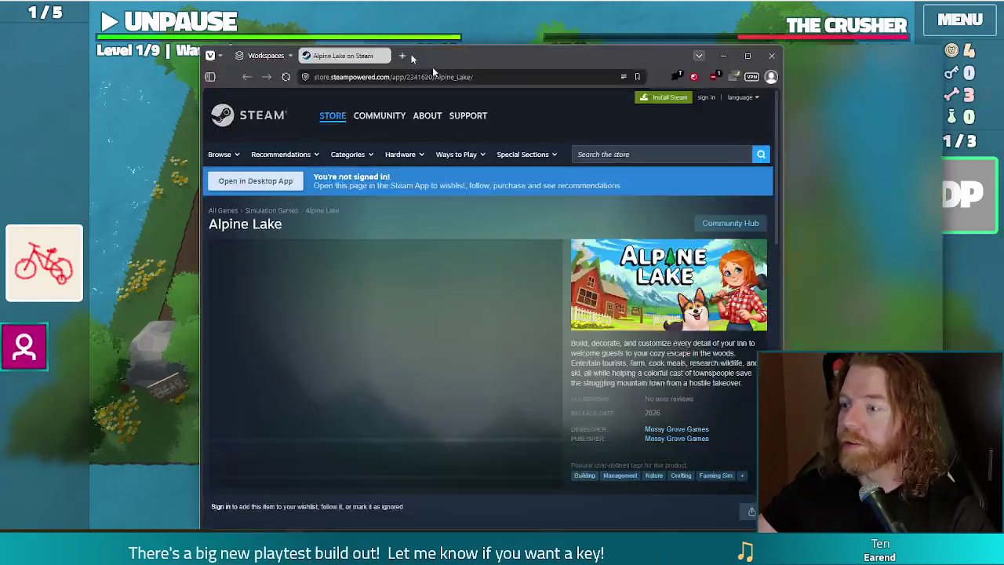
# Step: Maximize the browser window by dragging its tab bar to the top of the screen
pyautogui.moveTo(433, 70); pyautogui.dragTo(416, 0)
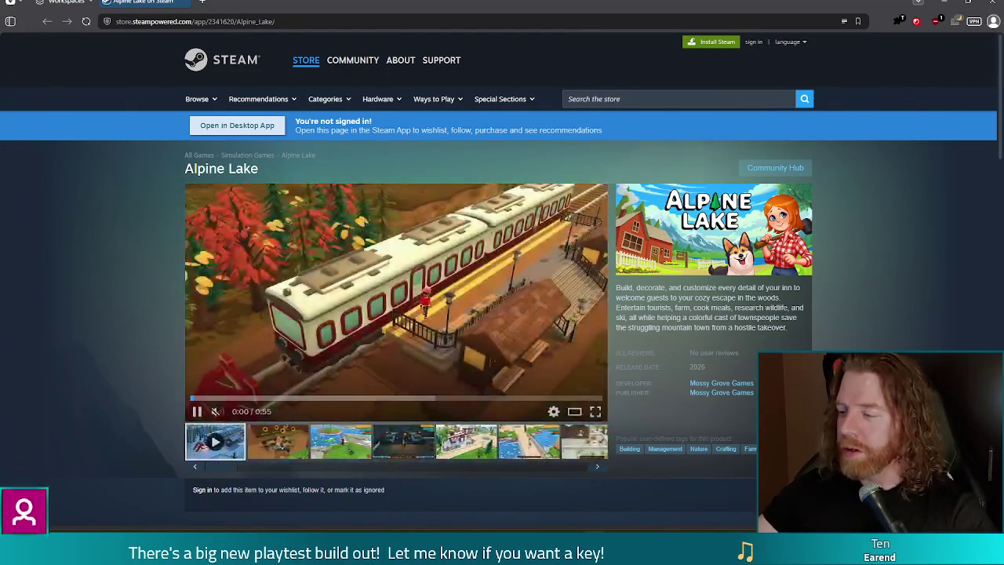
# Step: Scroll the Alpine Lake page down to the demo and release-date sections, then back up
pyautogui.scroll(-3, 779, 312)
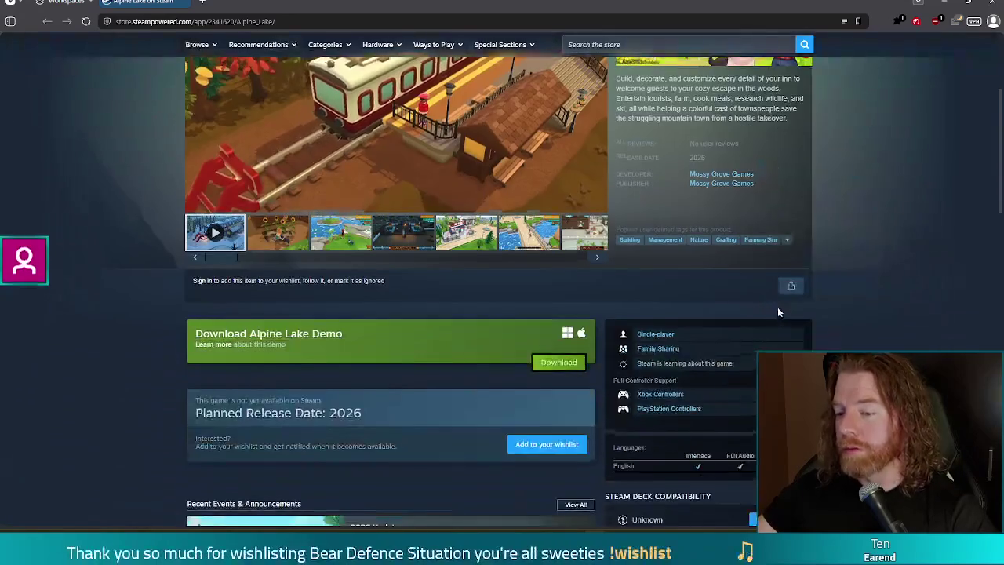
pyautogui.scroll(-1, 779, 312)
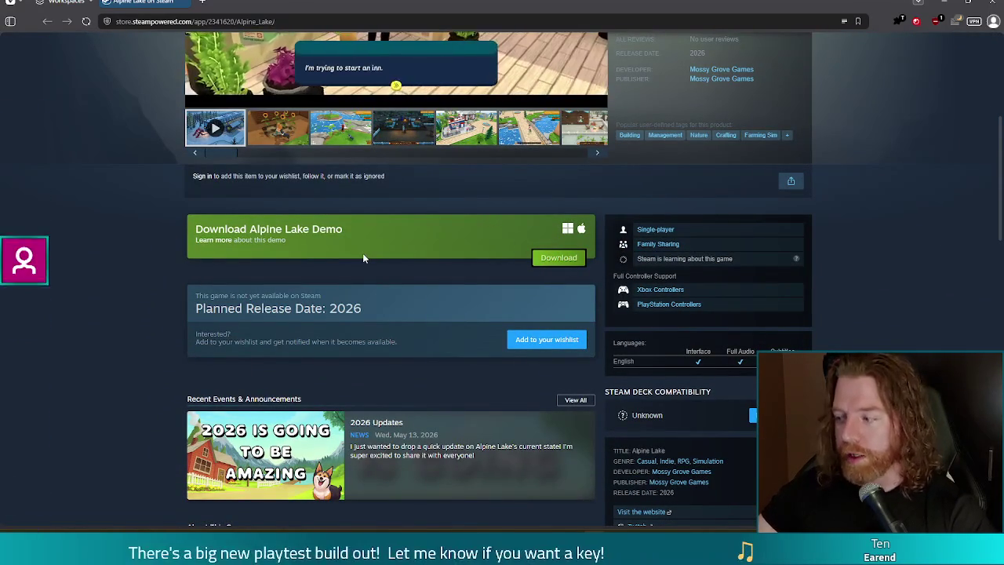
pyautogui.scroll(3, 819, 298)
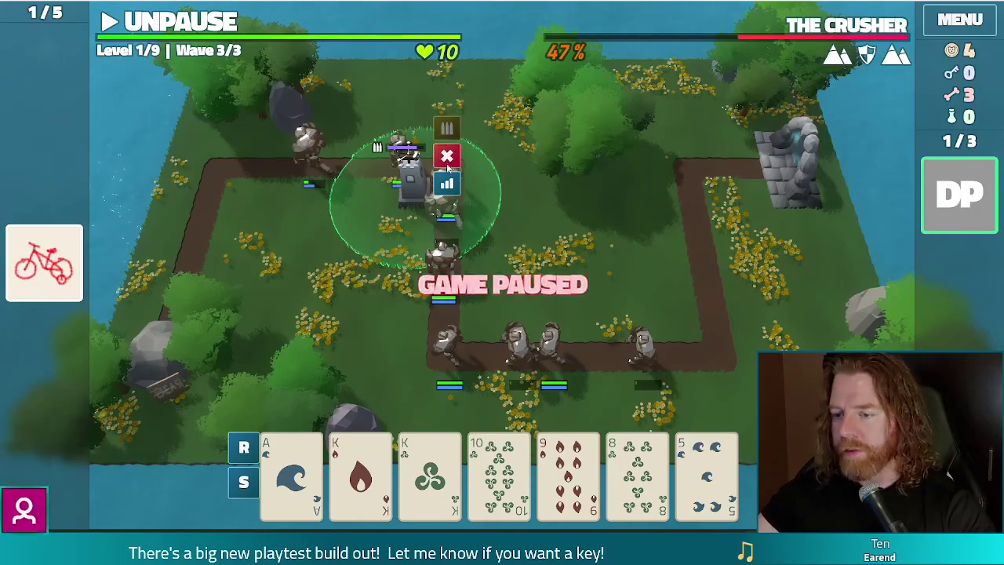
# Step: Preview the King card's Ballista Tower build panel, then dismiss it
pyautogui.click(430, 470)
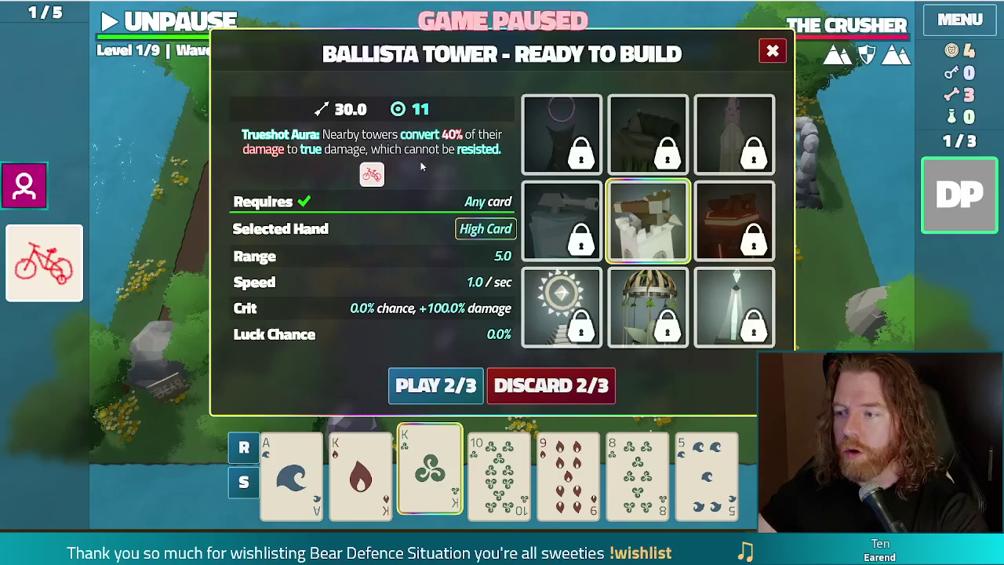
pyautogui.click(769, 56)
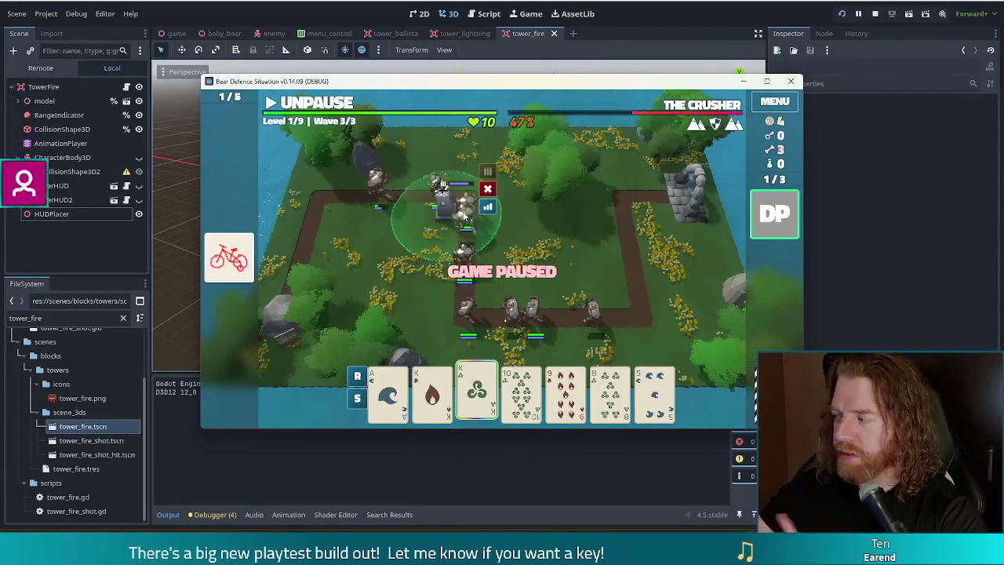
# Step: Choose the King of Wind card in the debug game to bring up its Ballista Tower dialog
pyautogui.moveTo(570, 421)
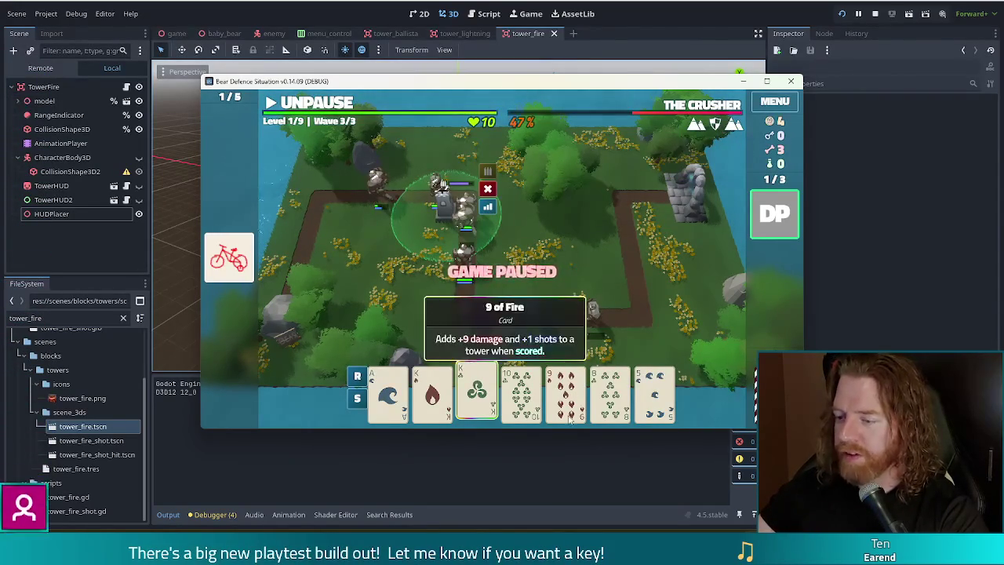
pyautogui.moveTo(435, 403)
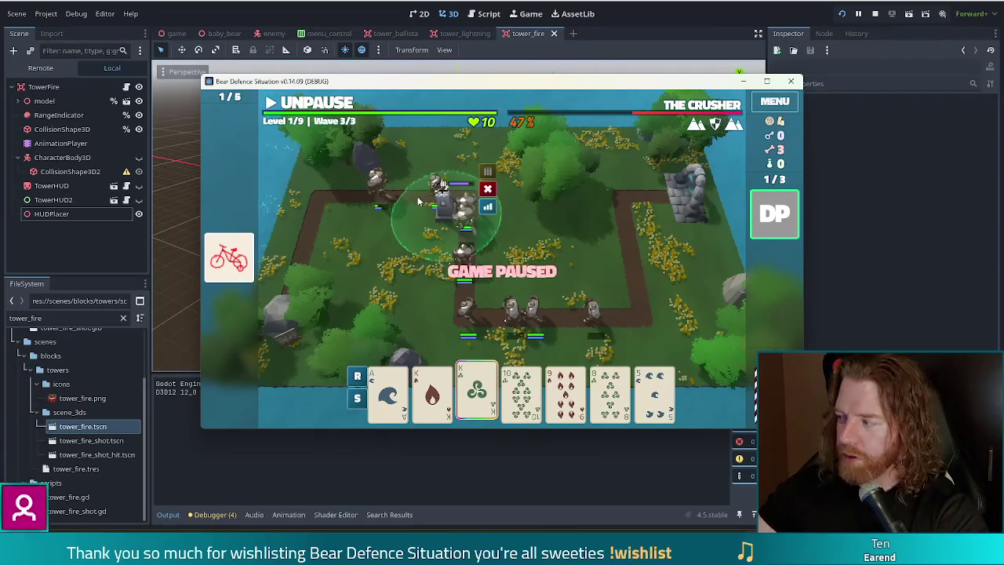
pyautogui.moveTo(538, 404)
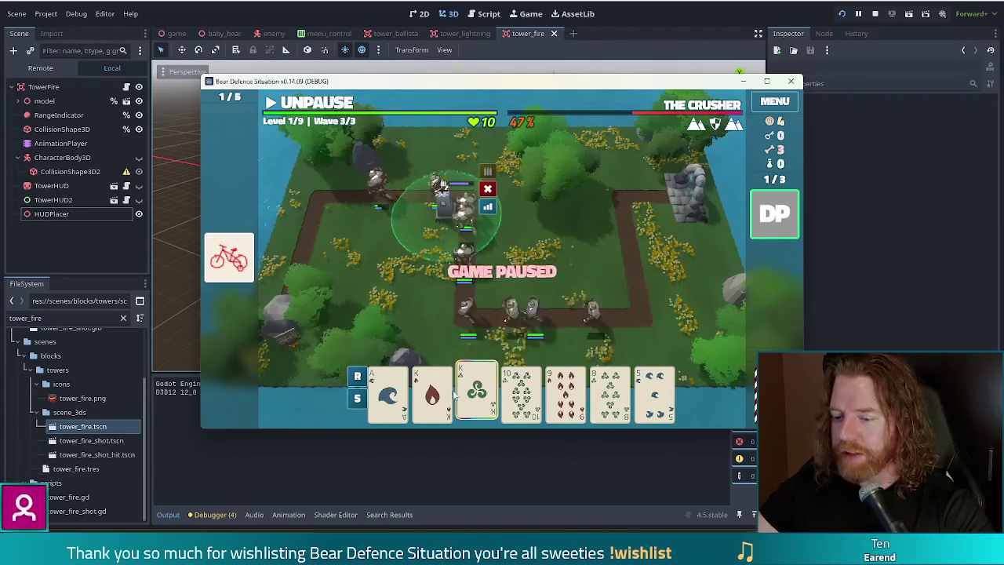
pyautogui.click(487, 401)
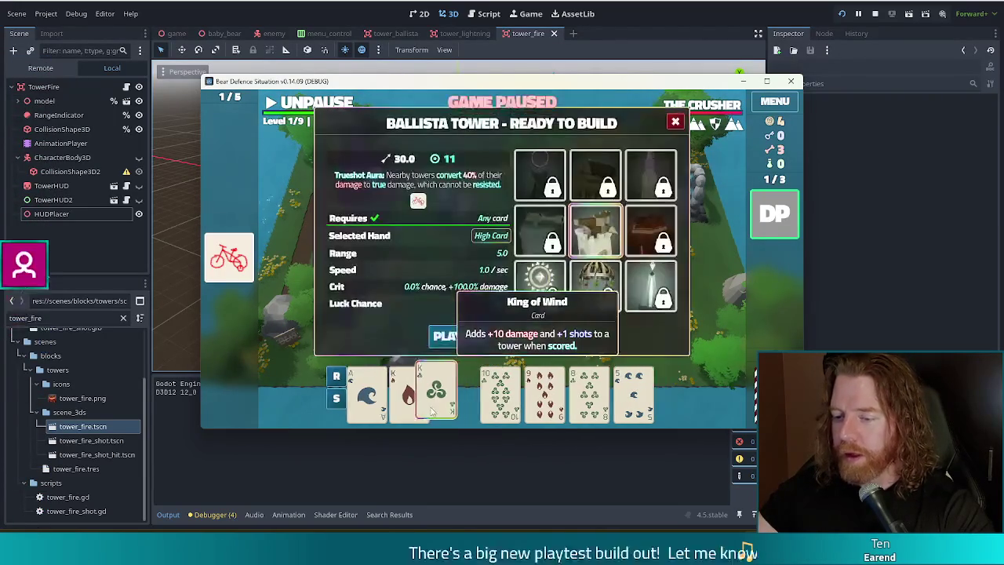
# Step: Move the King of Wind card to the hand's end and back, and ready the Demolition Pack card
pyautogui.moveTo(514, 404)
pyautogui.mouseDown()
pyautogui.moveTo(397, 400)
pyautogui.moveTo(644, 396)
pyautogui.moveTo(379, 399)
pyautogui.moveTo(630, 397)
pyautogui.mouseUp()
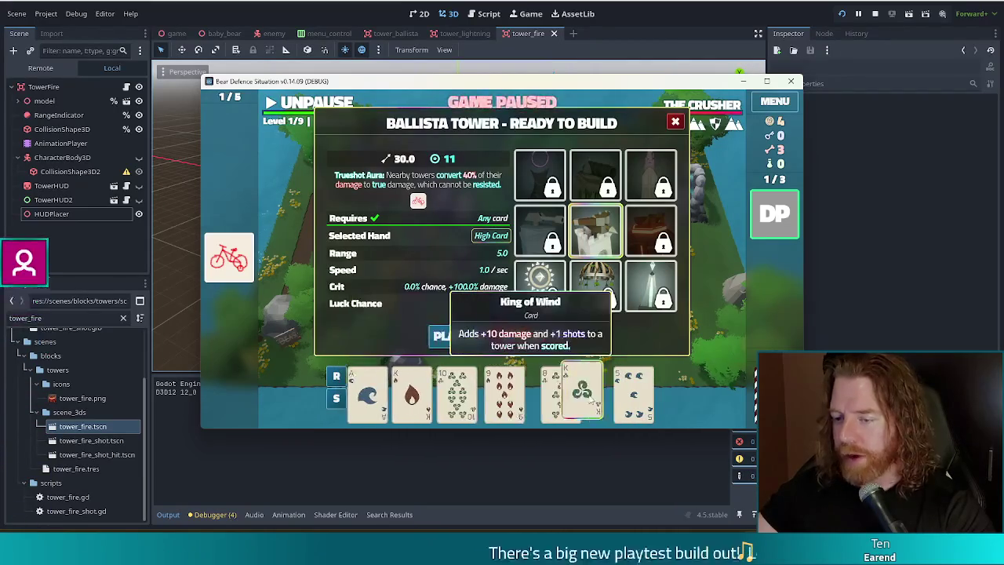
pyautogui.click(369, 397)
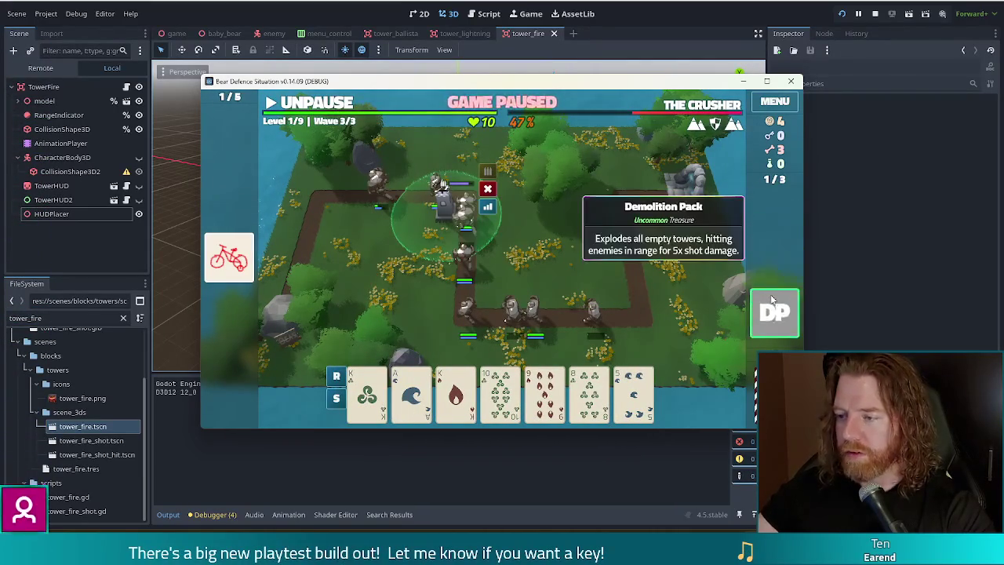
pyautogui.click(785, 220)
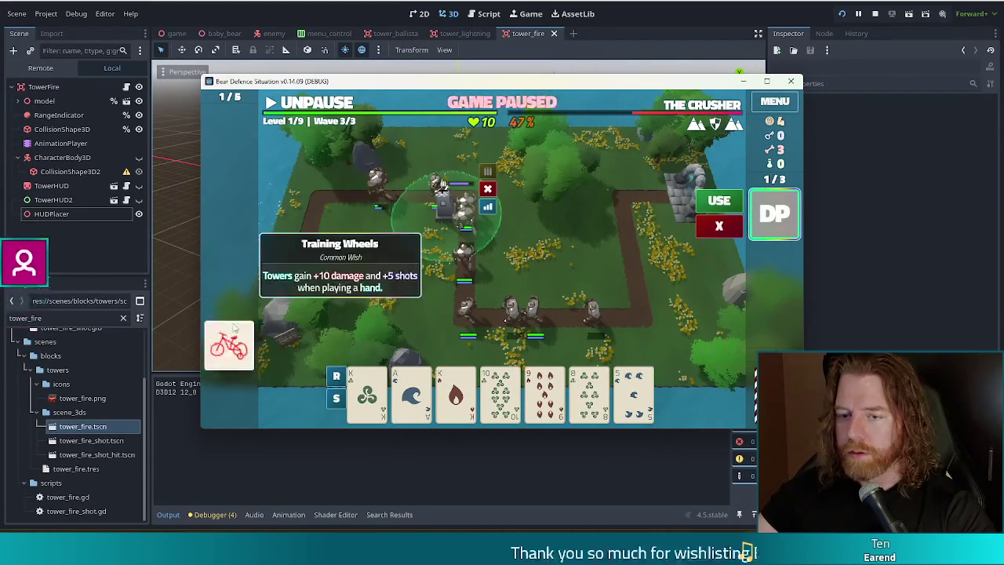
pyautogui.click(447, 404)
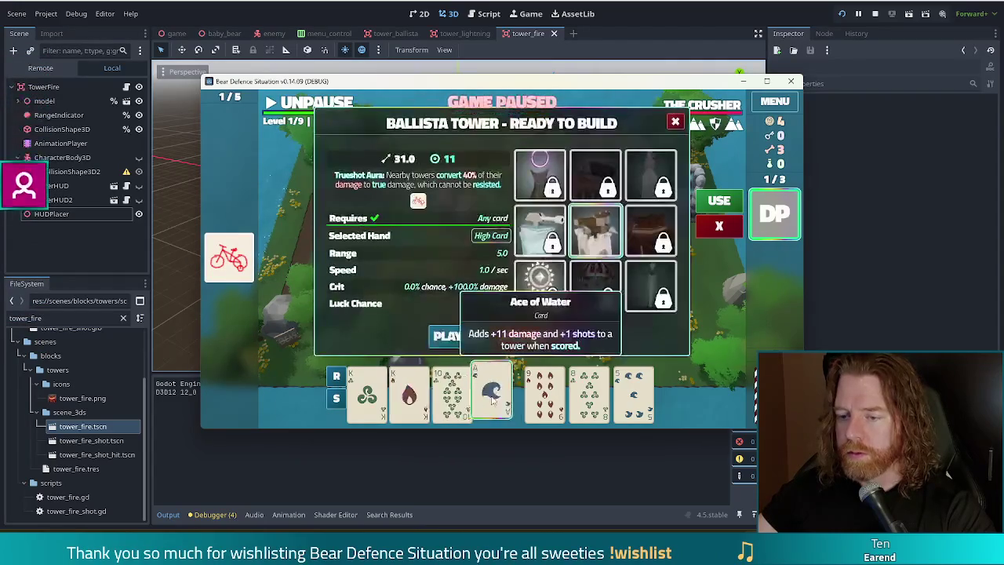
# Step: Carry the Ace of Water card rightward, close the build panel, and stop the test game
pyautogui.moveTo(421, 401)
pyautogui.mouseDown()
pyautogui.moveTo(784, 389)
pyautogui.moveTo(227, 389)
pyautogui.moveTo(222, 374)
pyautogui.mouseUp()
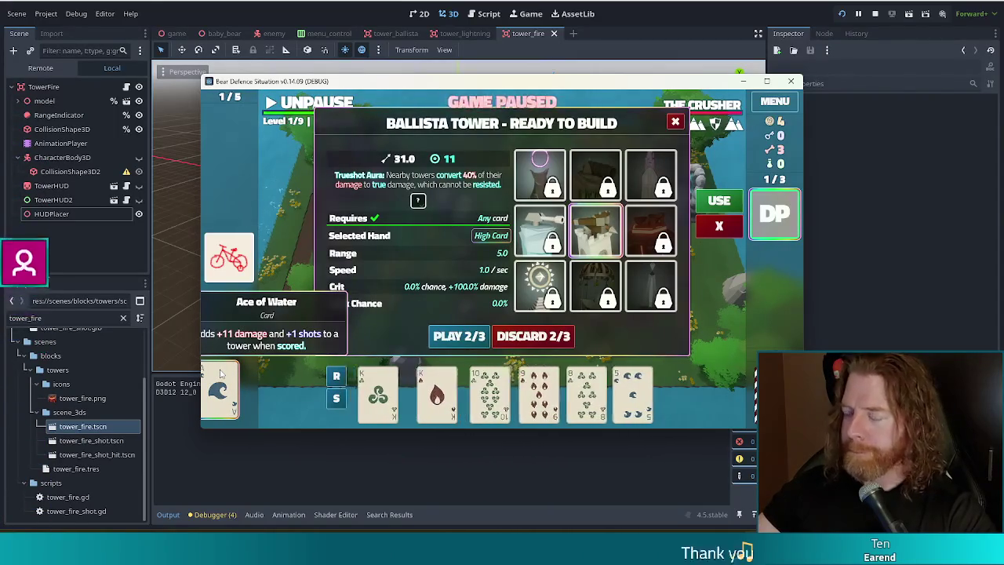
pyautogui.moveTo(222, 374)
pyautogui.mouseDown()
pyautogui.moveTo(262, 385)
pyautogui.moveTo(579, 388)
pyautogui.moveTo(235, 385)
pyautogui.moveTo(668, 389)
pyautogui.moveTo(549, 389)
pyautogui.mouseUp()
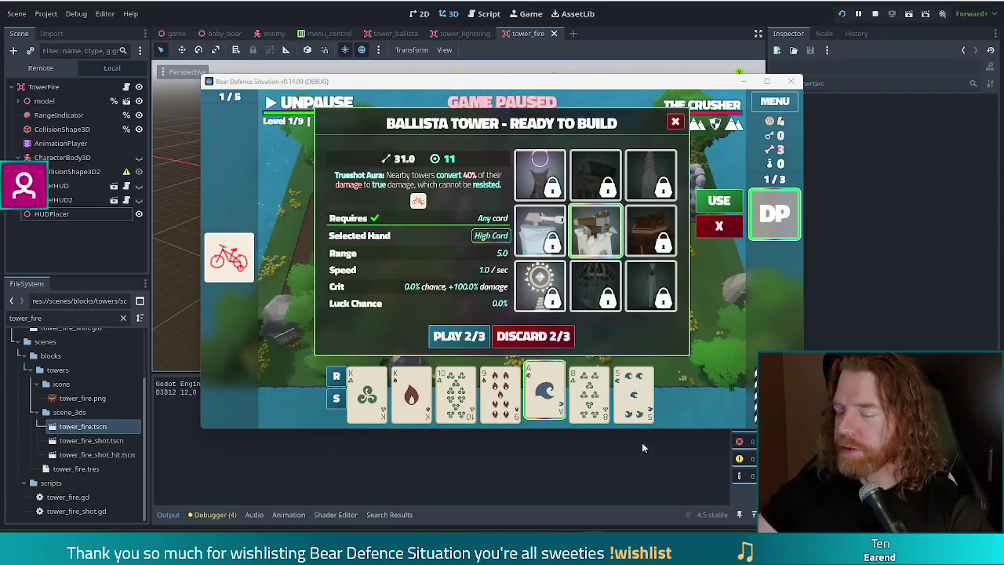
pyautogui.click(546, 392)
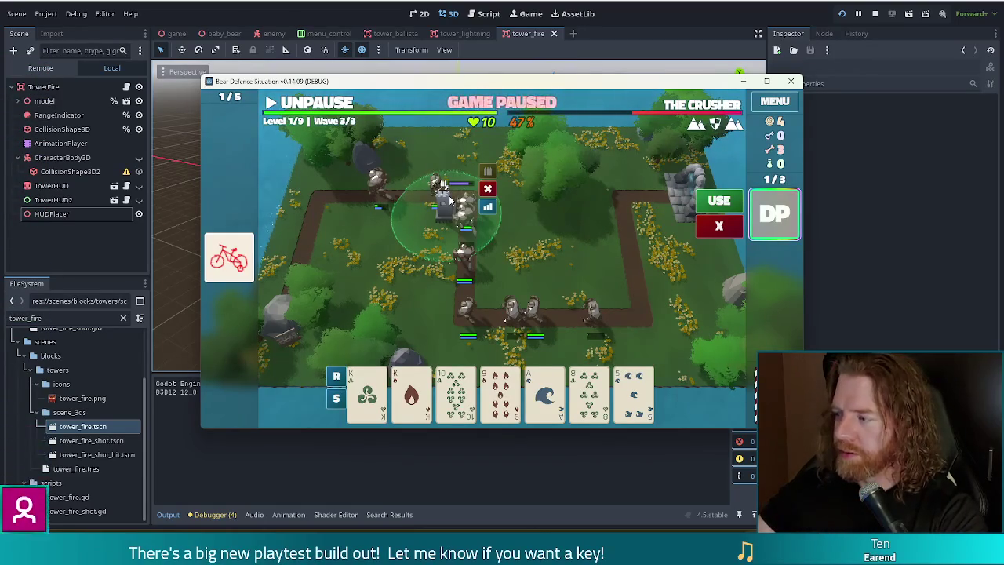
pyautogui.click(875, 13)
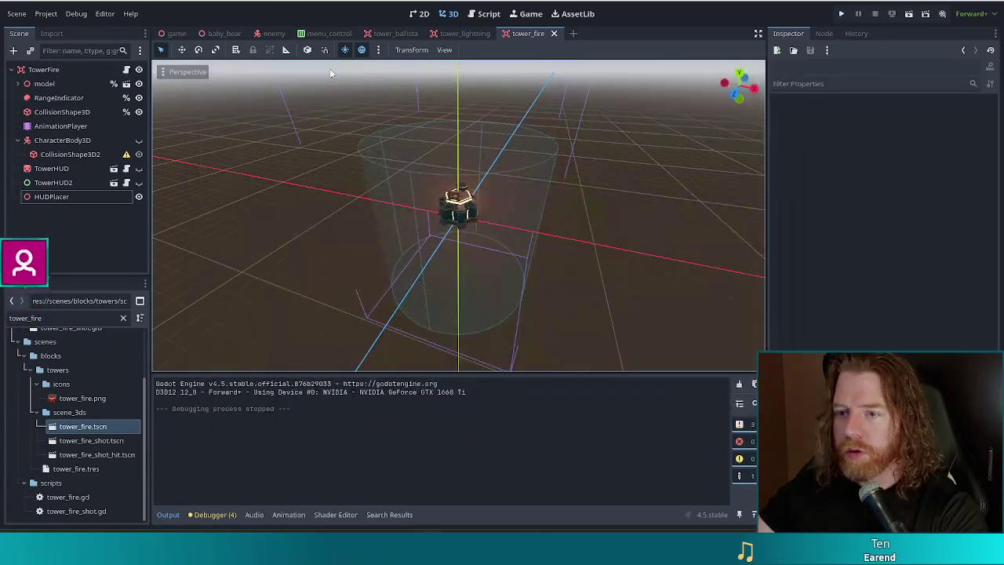
# Step: Close every open script with File > Close All, leaving the script list empty
pyautogui.click(127, 183)
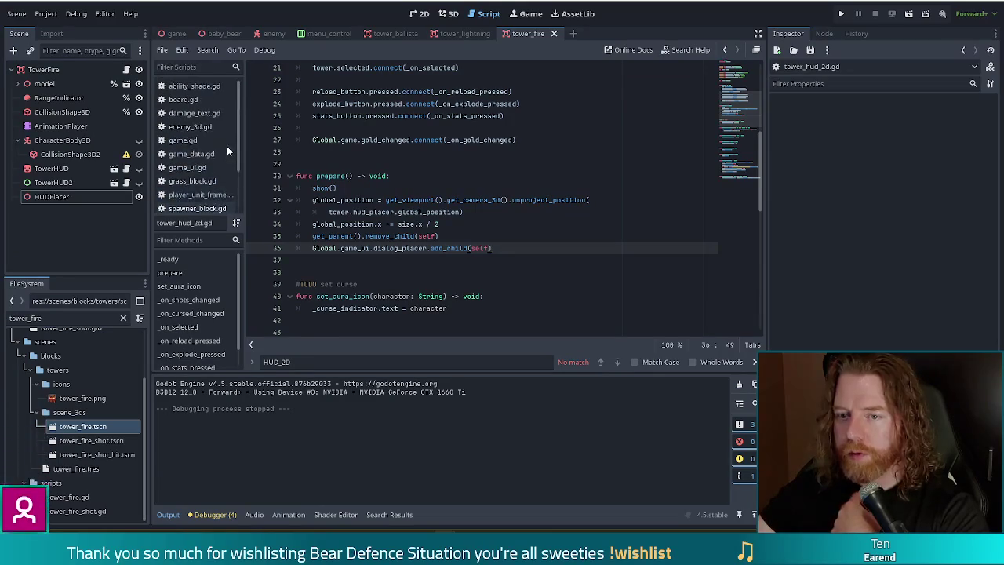
pyautogui.scroll(2, 226, 148)
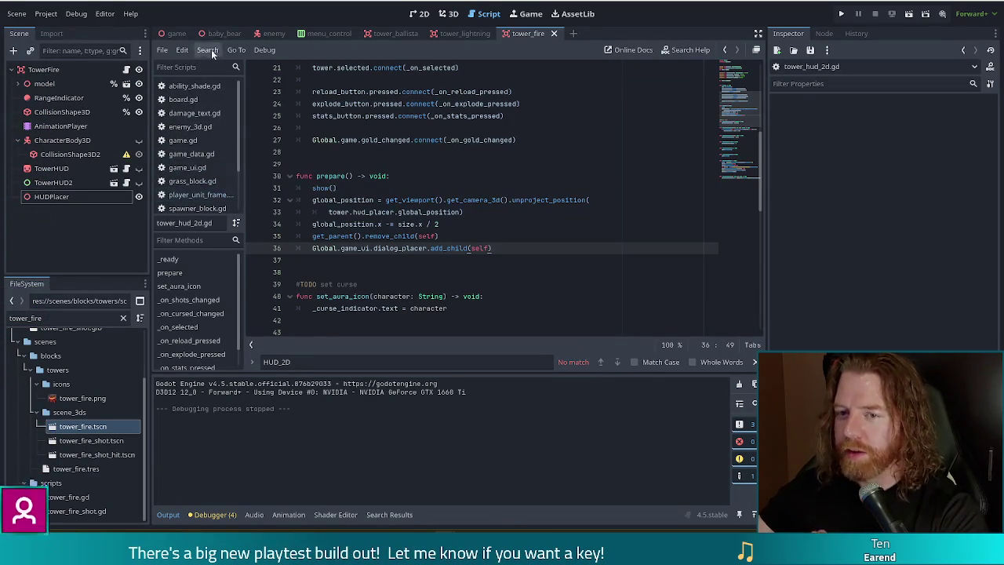
pyautogui.click(162, 50)
pyautogui.click(163, 50)
pyautogui.click(165, 50)
pyautogui.click(166, 49)
pyautogui.click(167, 50)
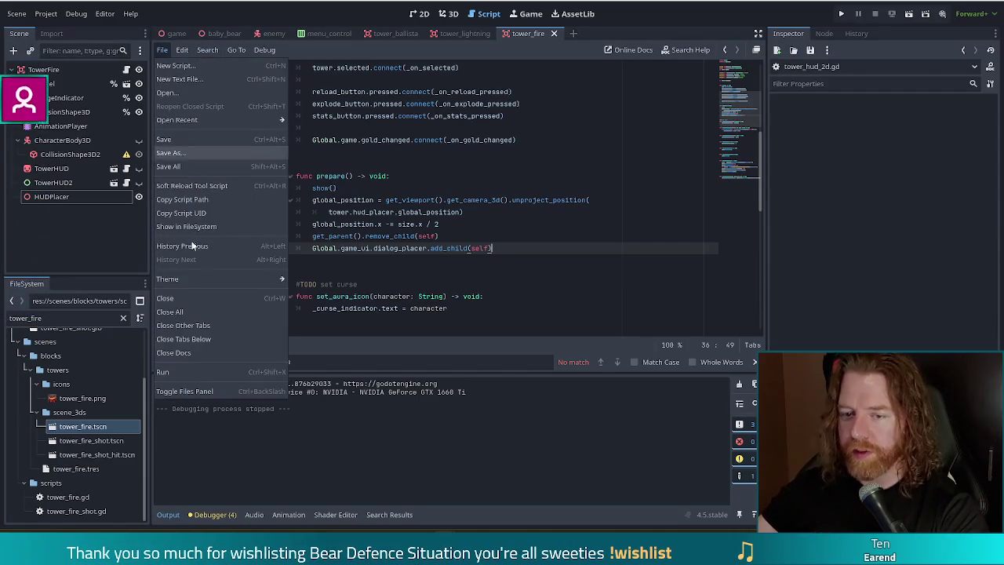
pyautogui.click(179, 313)
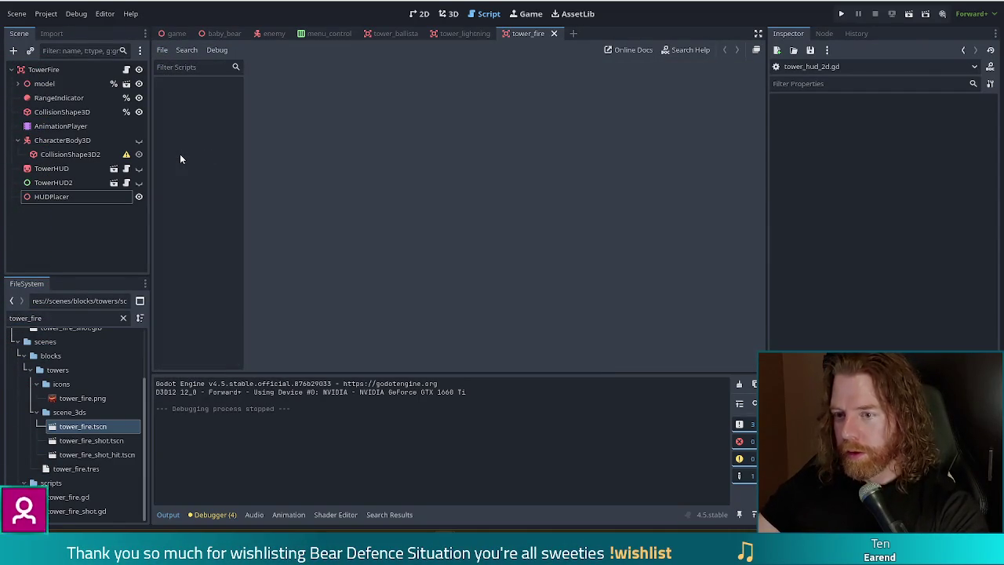
# Step: Open TowerHUD2's tower_hud_2d.gd and start a new line after the gold_changed connection in _ready
pyautogui.click(127, 182)
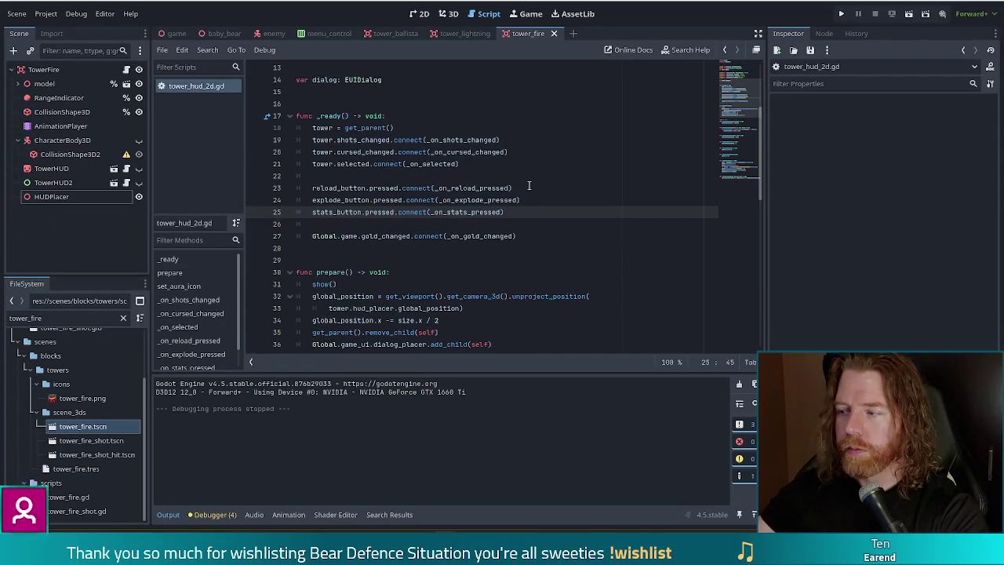
pyautogui.click(481, 219)
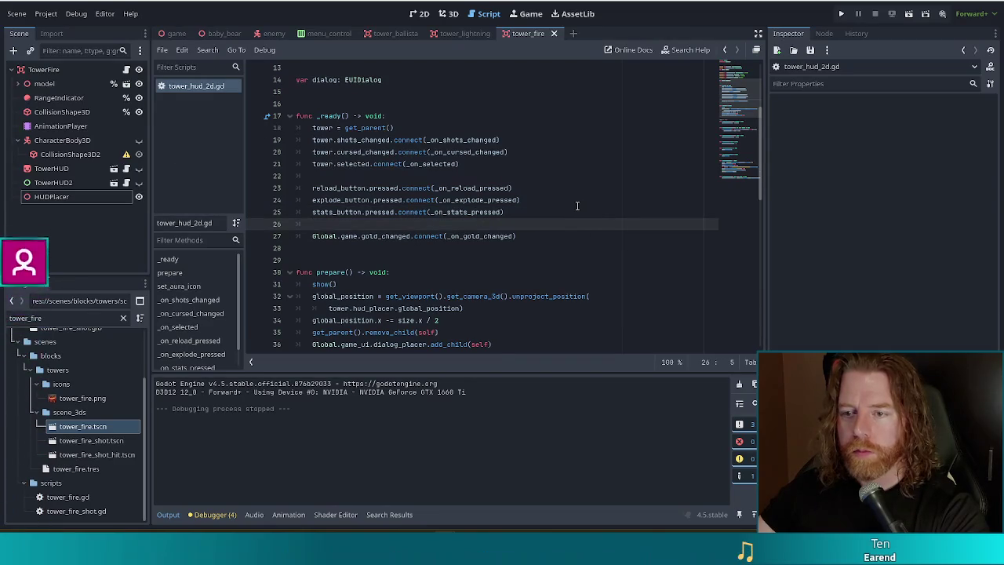
pyautogui.click(533, 233)
pyautogui.press('Return')
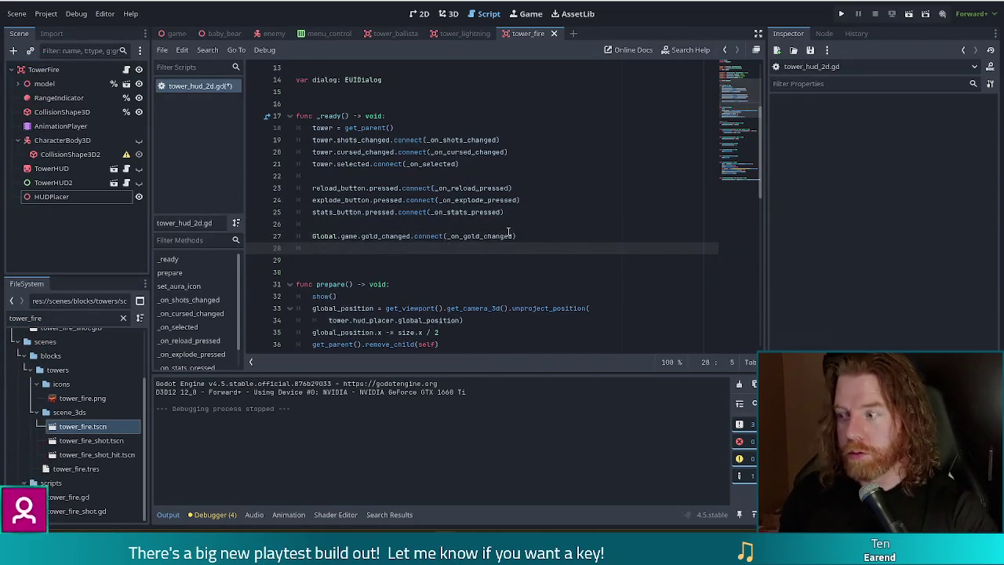
# Step: Write get_window().size_changed.connect( on that line using autocomplete
pyautogui.write('get_tree().')
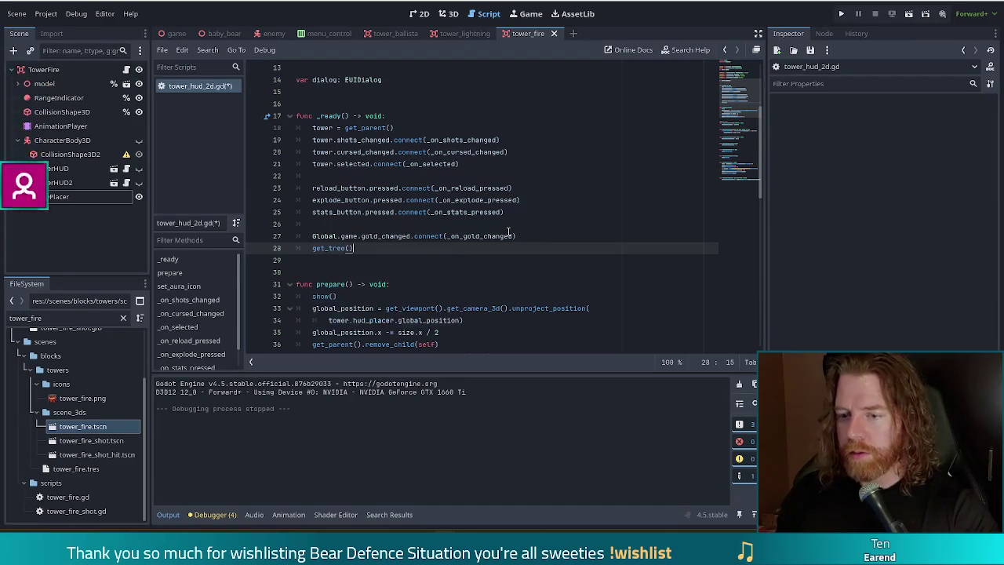
pyautogui.write('mi')
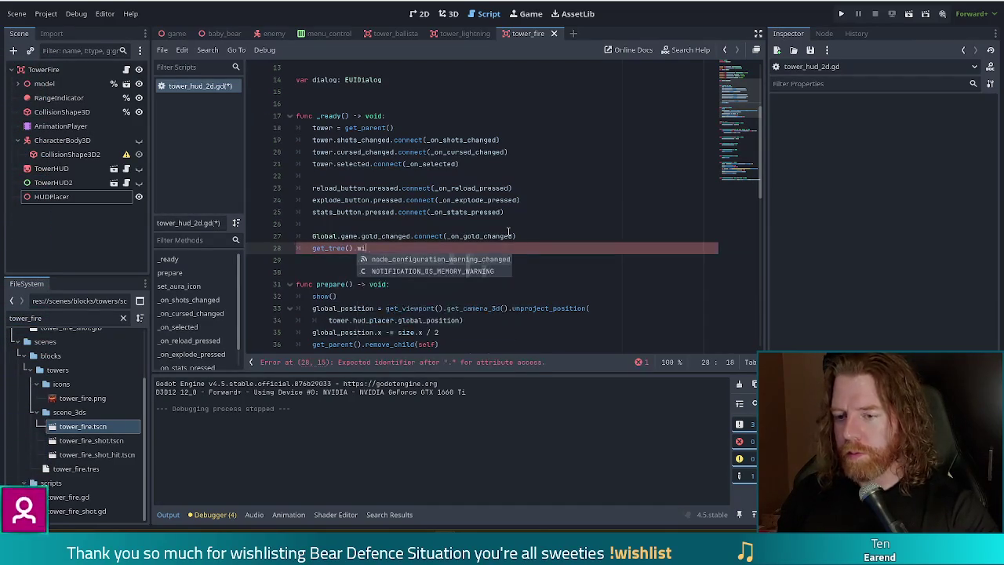
pyautogui.press('BackSpace')
pyautogui.press('BackSpace')
pyautogui.press('BackSpace')
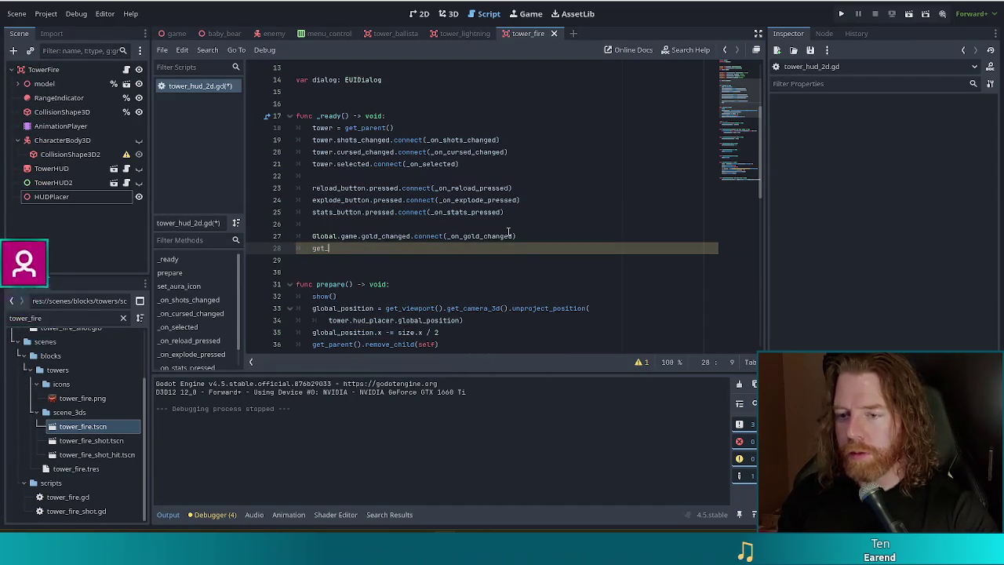
pyautogui.write('win')
pyautogui.press('Return')
pyautogui.write('.')
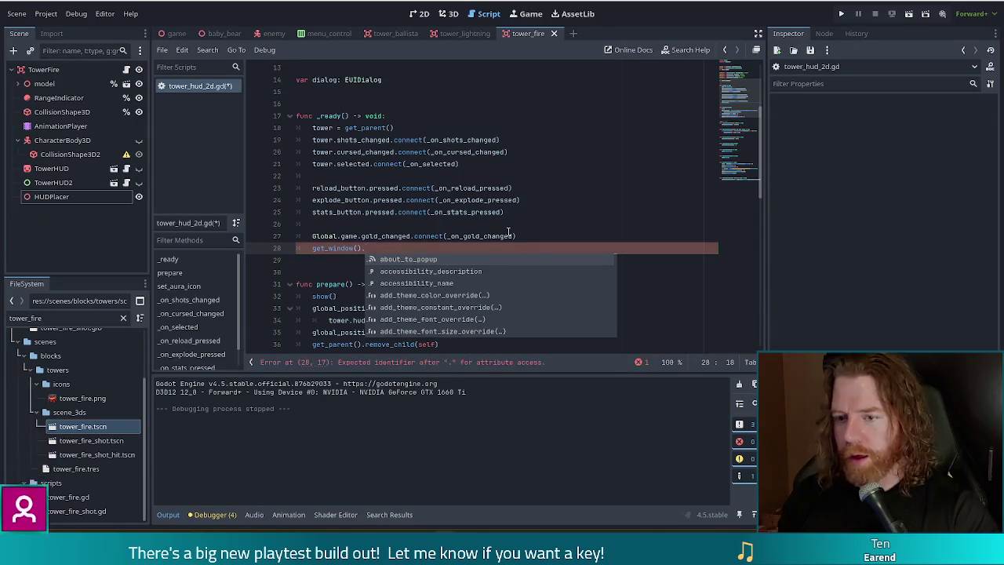
pyautogui.write('si')
pyautogui.press('Down')
pyautogui.press('Return')
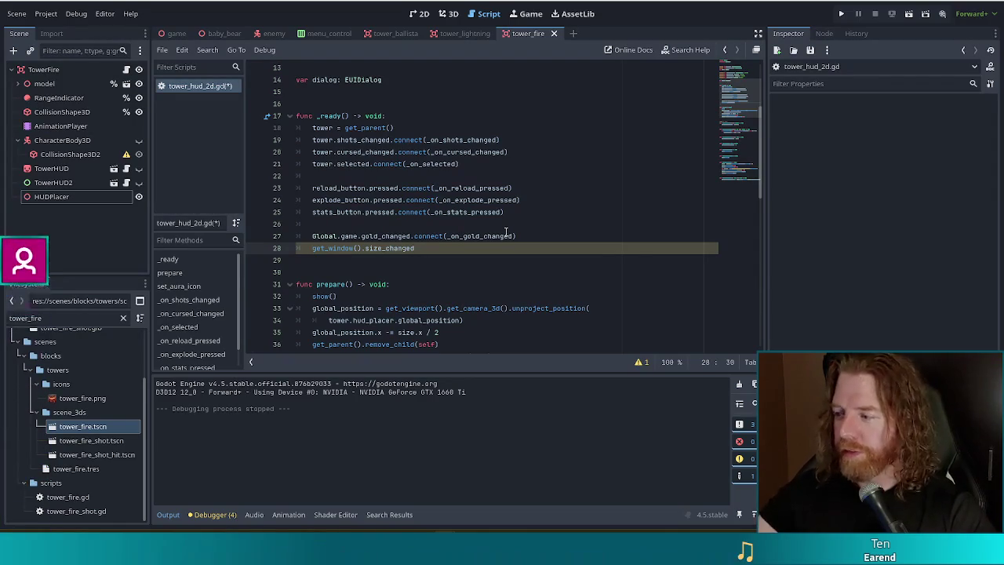
pyautogui.moveTo(506, 232)
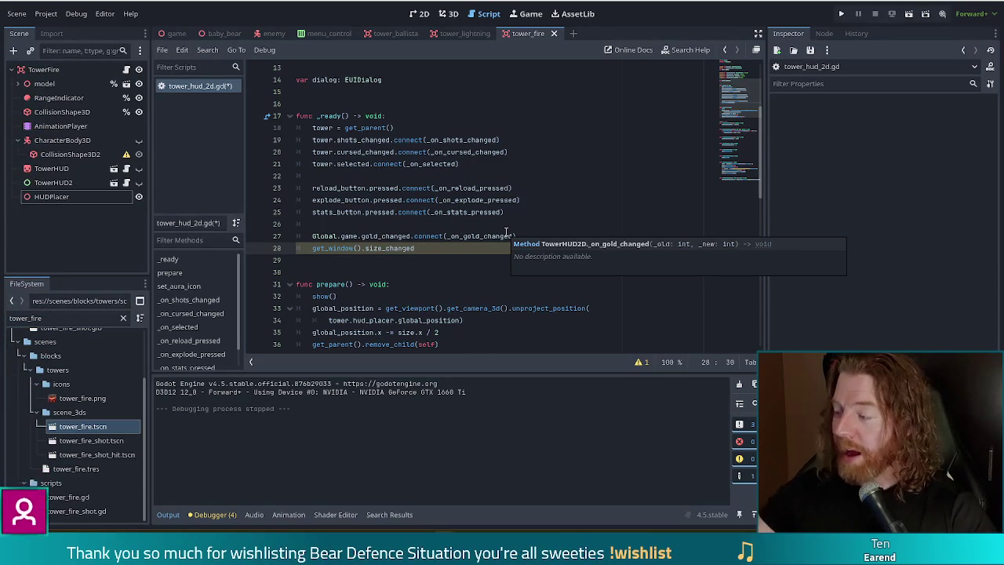
pyautogui.moveTo(450, 323)
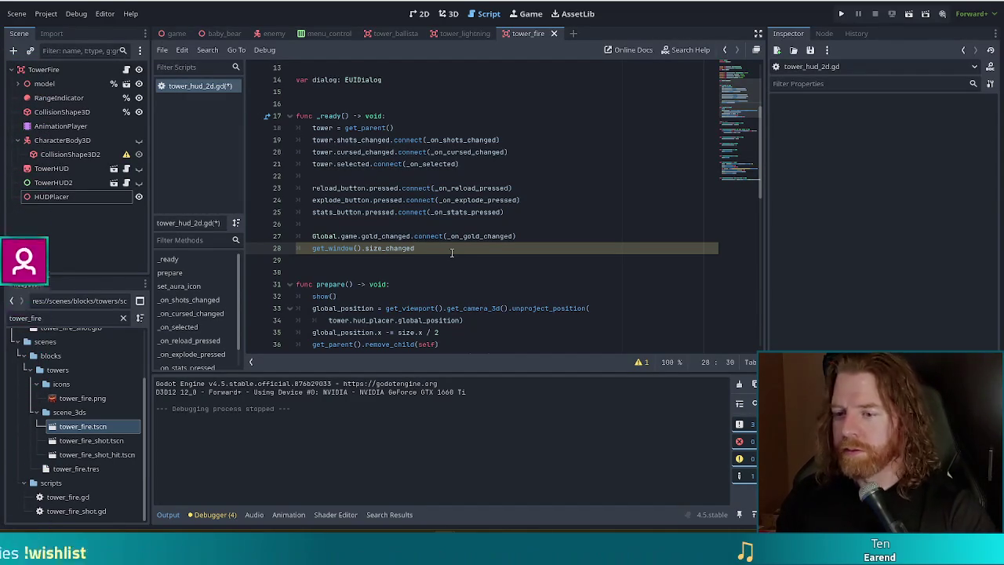
pyautogui.write('.connect(')
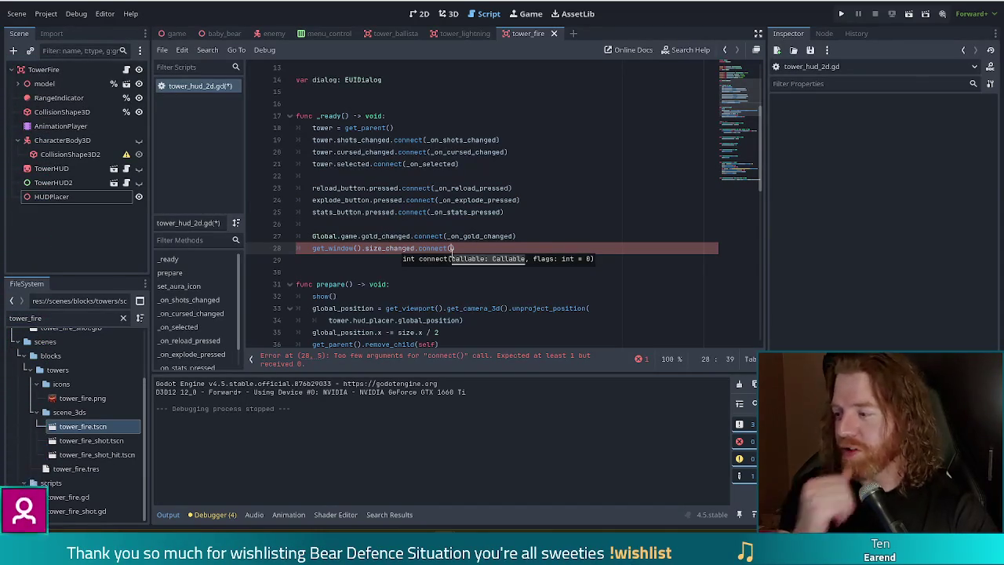
# Step: Pass _on_window_size_changed as the connect argument, fixing the 'windwo' typo
pyautogui.write('_on')
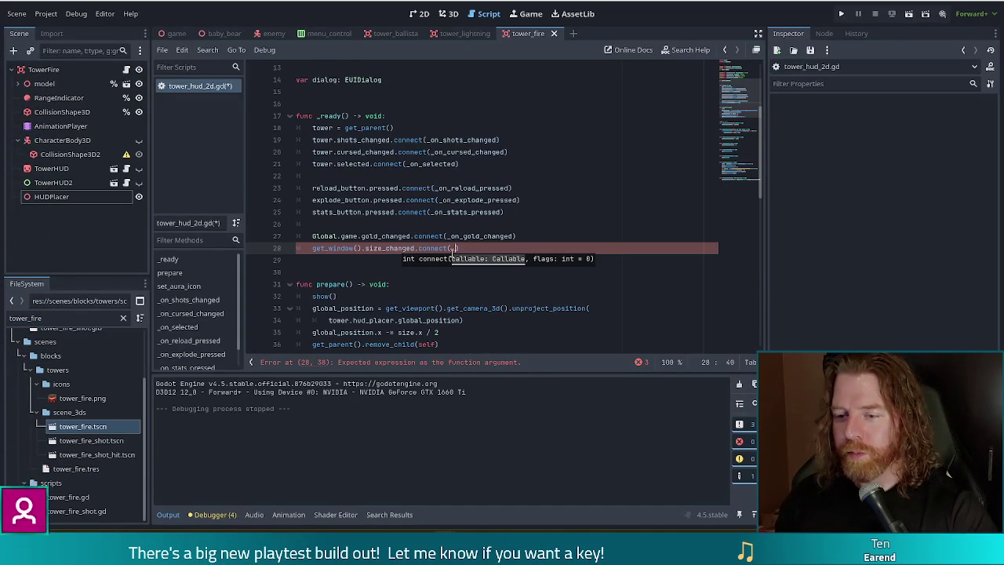
pyautogui.write('_windwo')
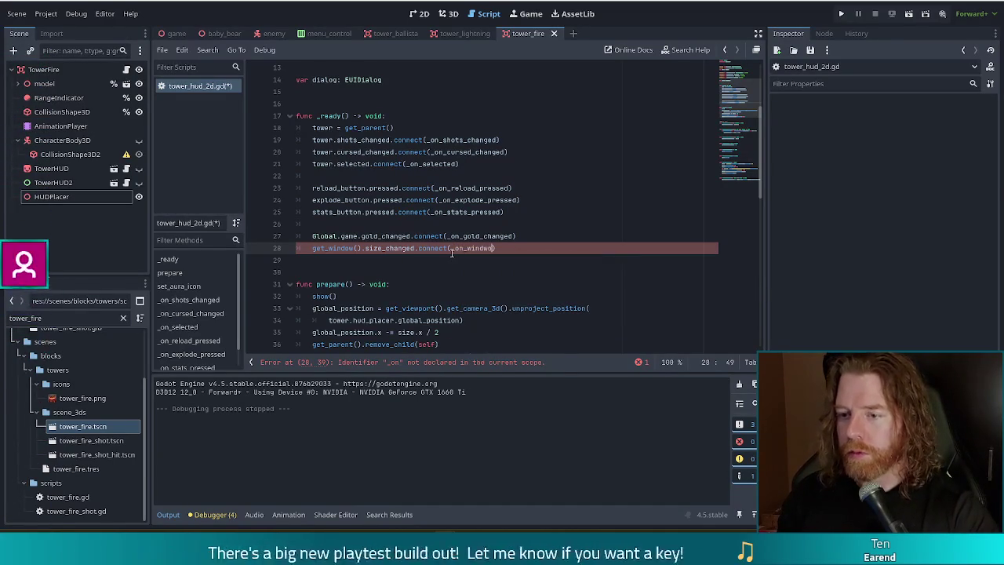
pyautogui.press('BackSpace')
pyautogui.press('BackSpace')
pyautogui.write('ow_size_changed')
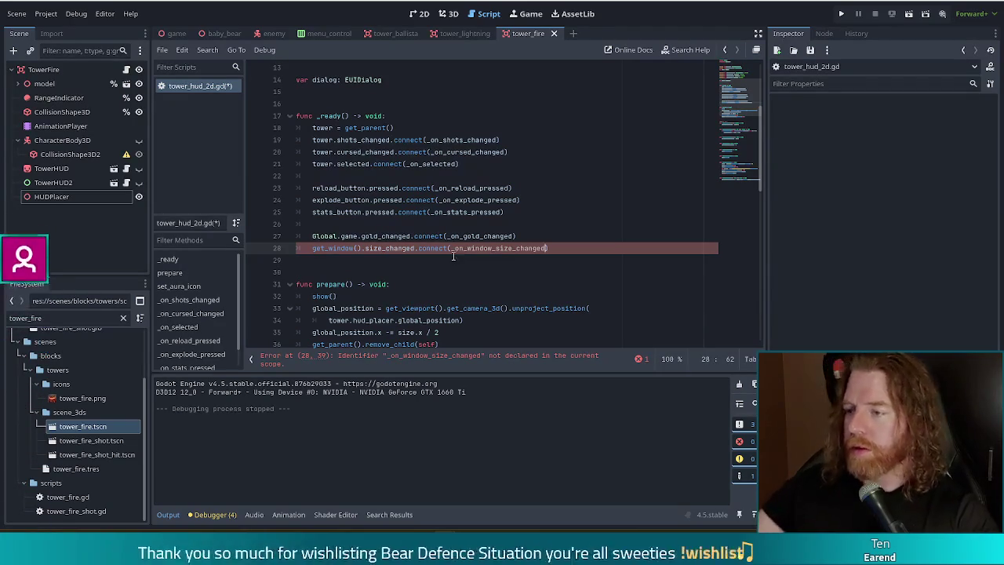
pyautogui.scroll(-5, 748, 173)
# Step: Begin declaring func _on_window_size_changed() at the end of the script
pyautogui.scroll(-10, 748, 173)
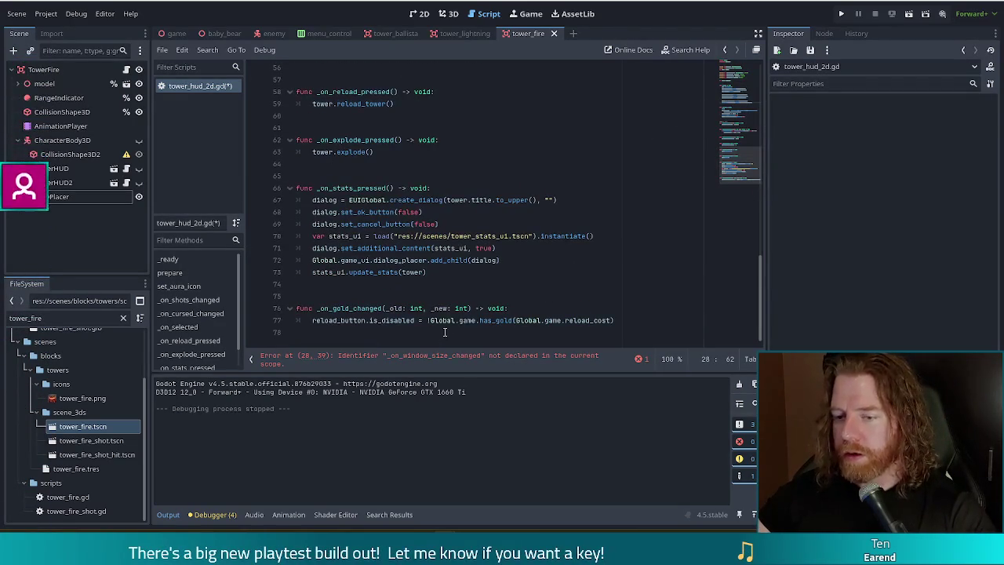
pyautogui.click(622, 334)
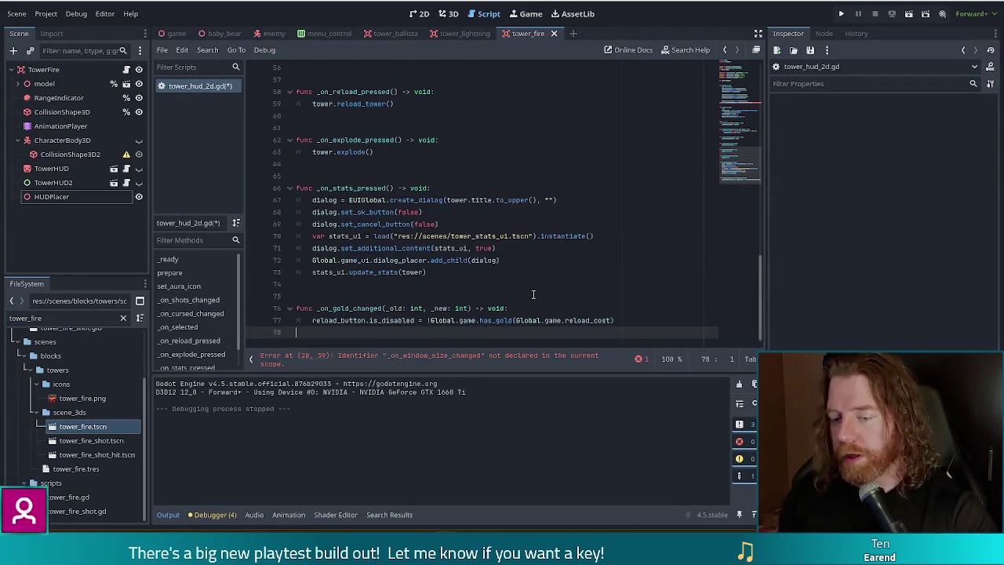
pyautogui.press('Return')
pyautogui.press('Return')
pyautogui.write('func _on_window')
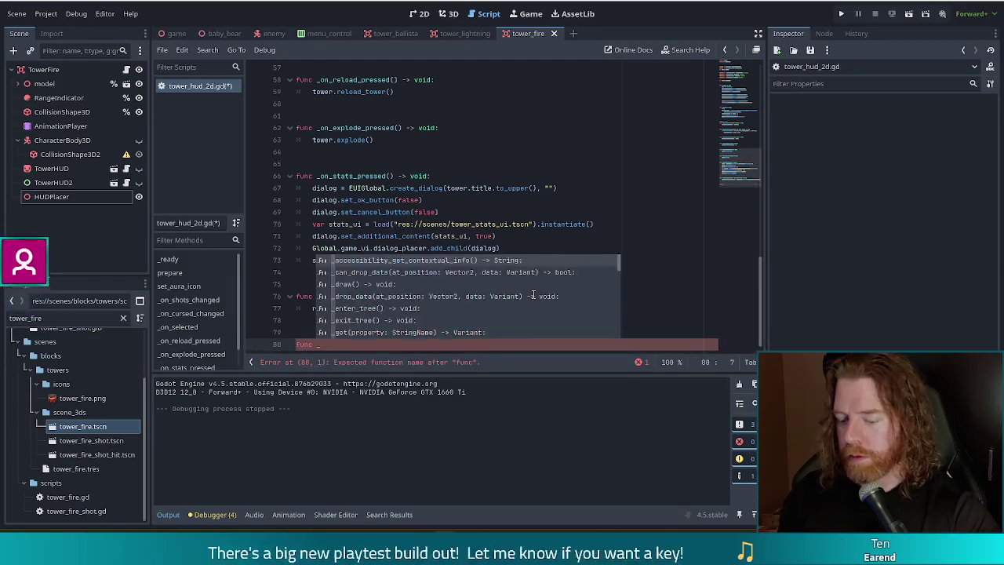
pyautogui.write('_siz')
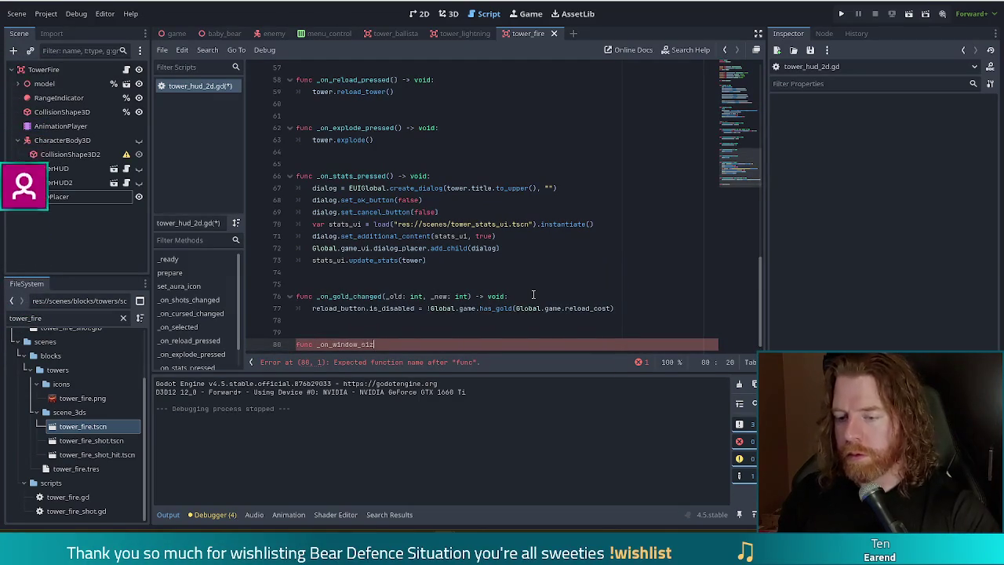
pyautogui.write('e_changed')
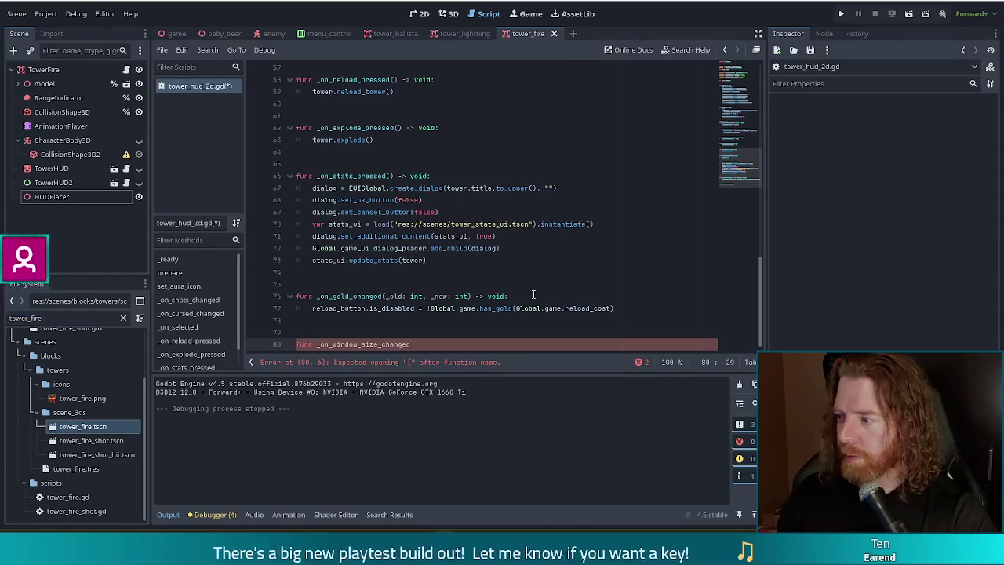
pyautogui.write('(')
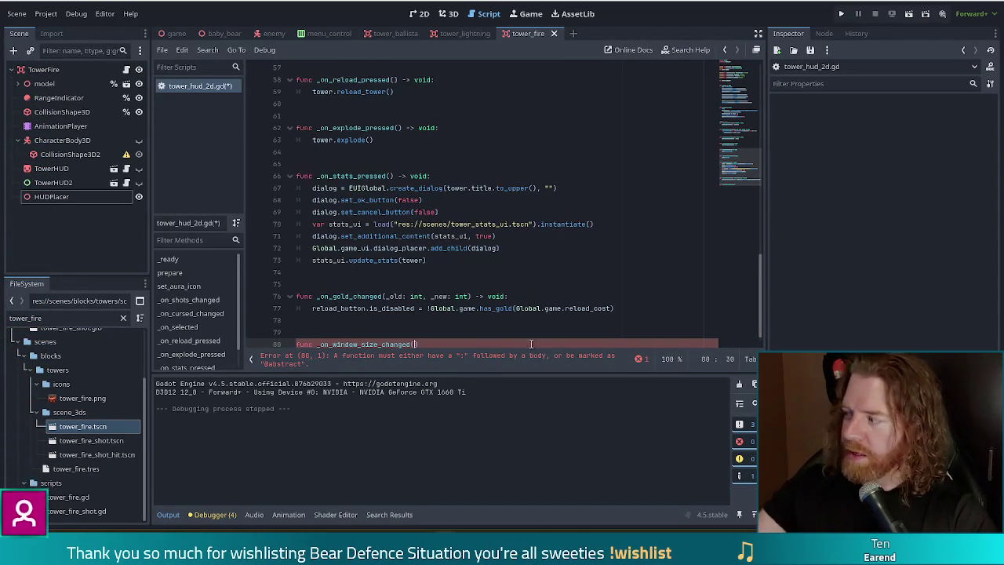
pyautogui.scroll(-1, 514, 310)
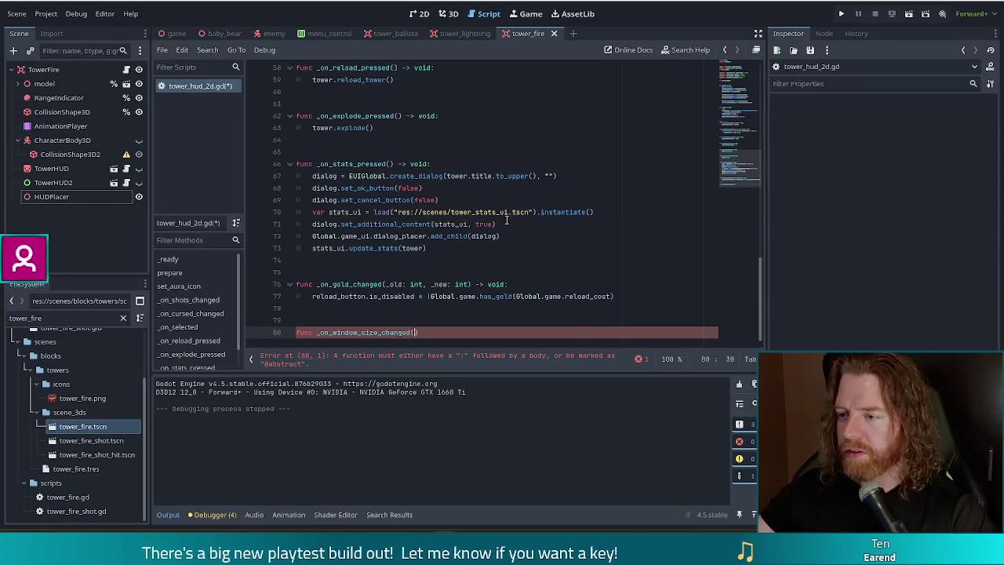
# Step: Check the Viewport documentation for size_changed, then go back to the HUD script
pyautogui.moveTo(752, 178)
pyautogui.mouseDown()
pyautogui.moveTo(741, 94)
pyautogui.moveTo(741, 133)
pyautogui.moveTo(738, 120)
pyautogui.mouseUp()
pyautogui.keyDown('ctrl'); pyautogui.click(397, 137); pyautogui.keyUp('ctrl')
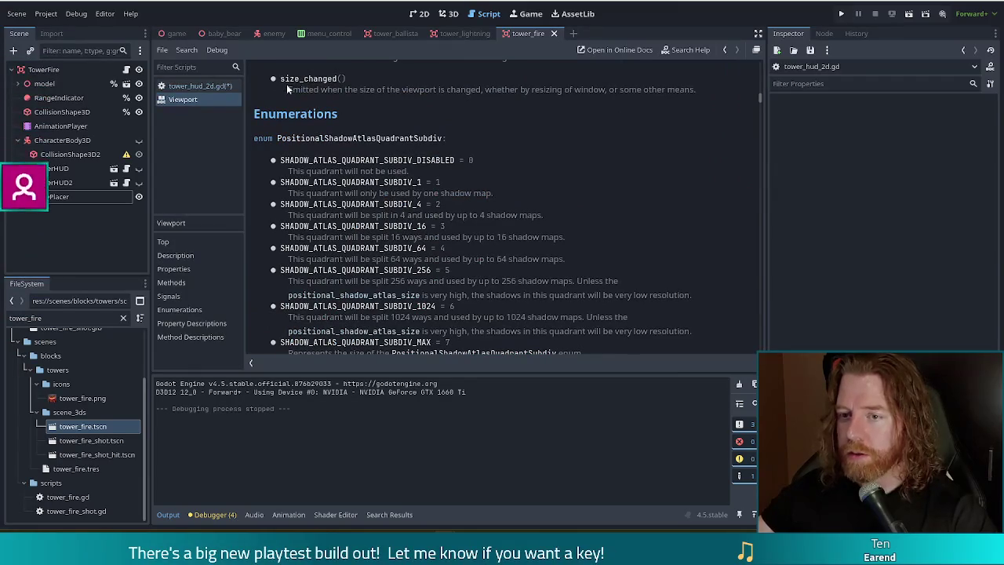
pyautogui.scroll(4, 488, 270)
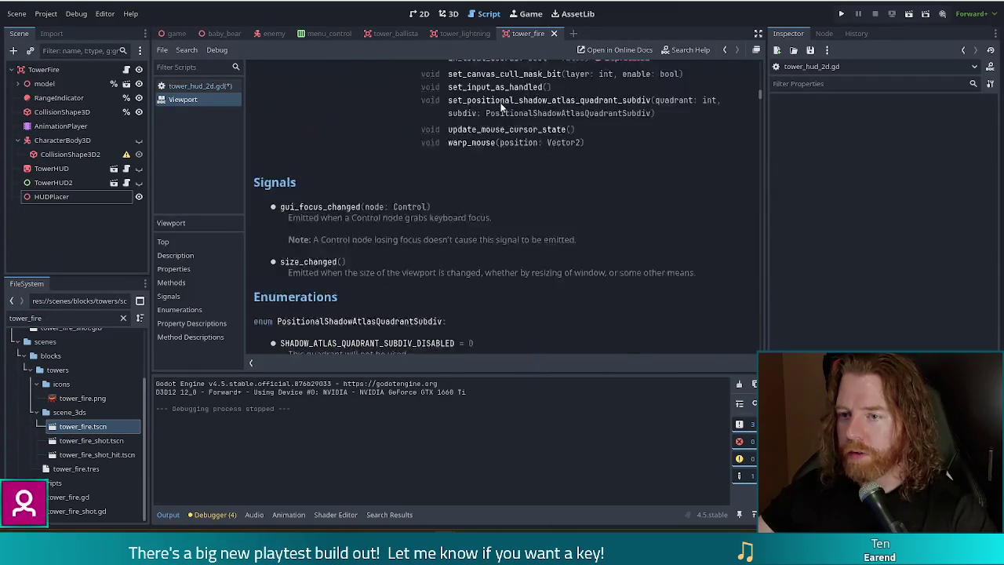
pyautogui.hotkey('alt', 'Left')
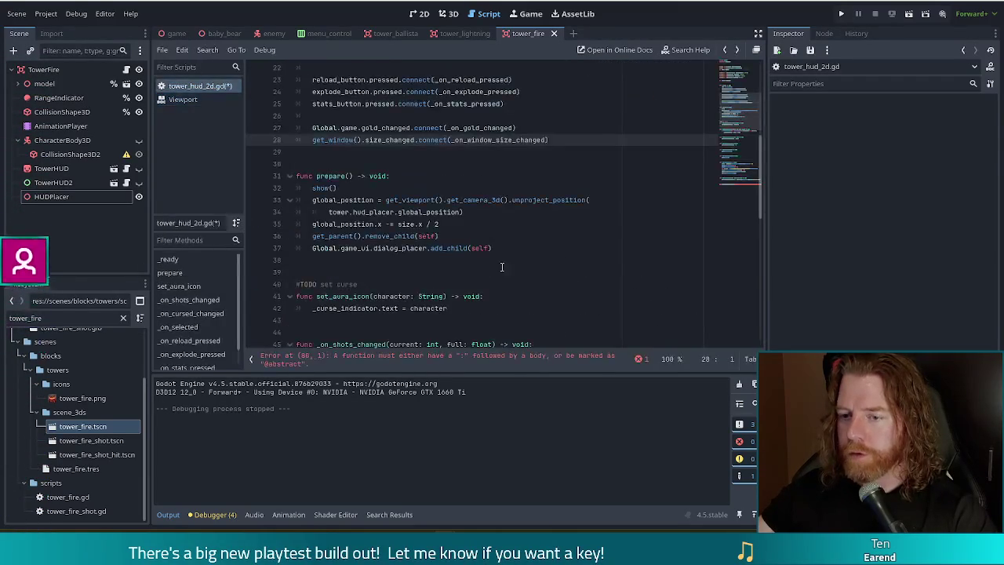
# Step: Complete the _on_window_size_changed declaration on line 80 with '-> void:' and start its body
pyautogui.scroll(-5, 737, 194)
pyautogui.scroll(-4, 737, 194)
pyautogui.click(477, 332)
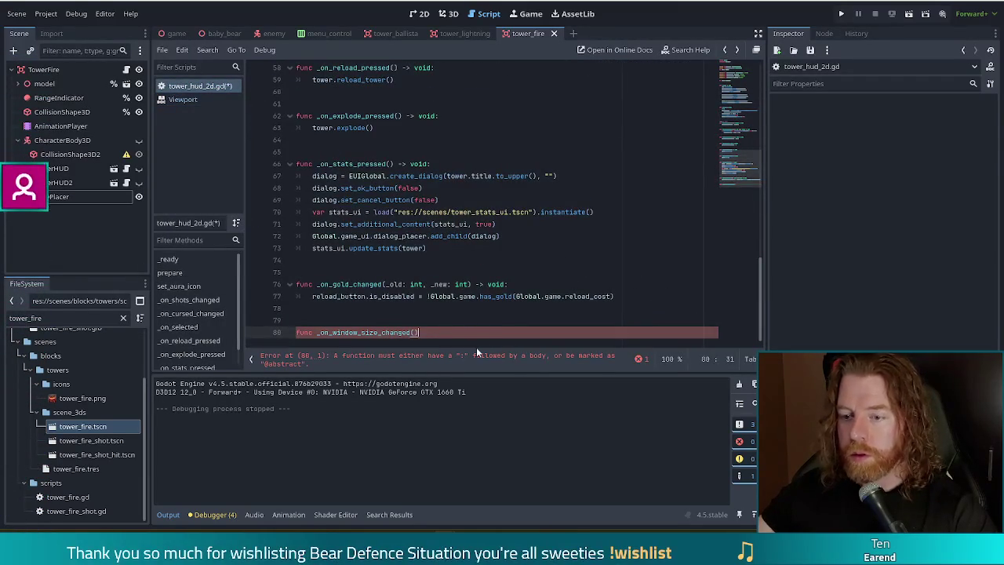
pyautogui.write('-> void:')
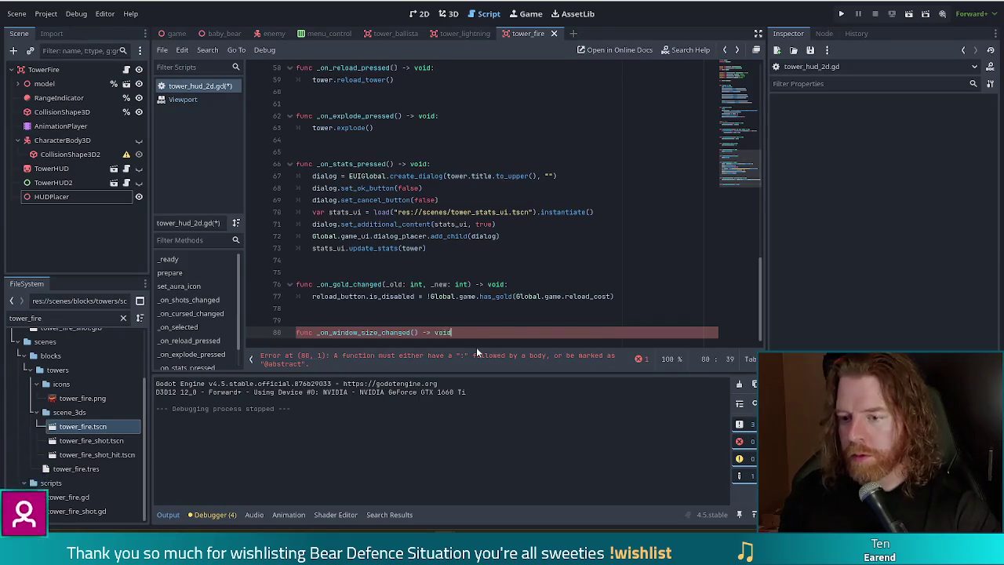
pyautogui.press('Return')
# Step: Review prepare()'s get_viewport call, camera unprojection, x offset and reparenting lines
pyautogui.scroll(9, 514, 249)
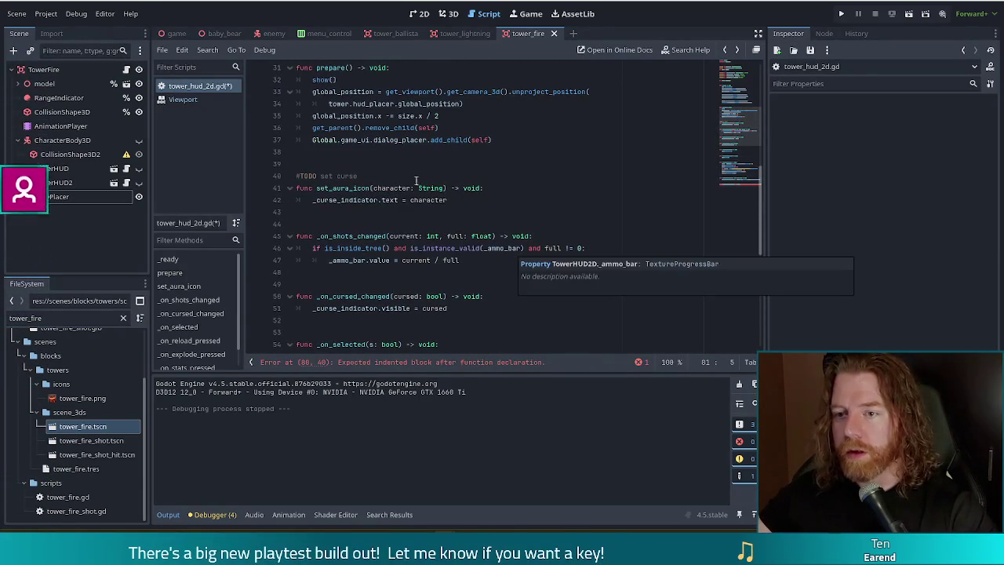
pyautogui.scroll(-6, 492, 160)
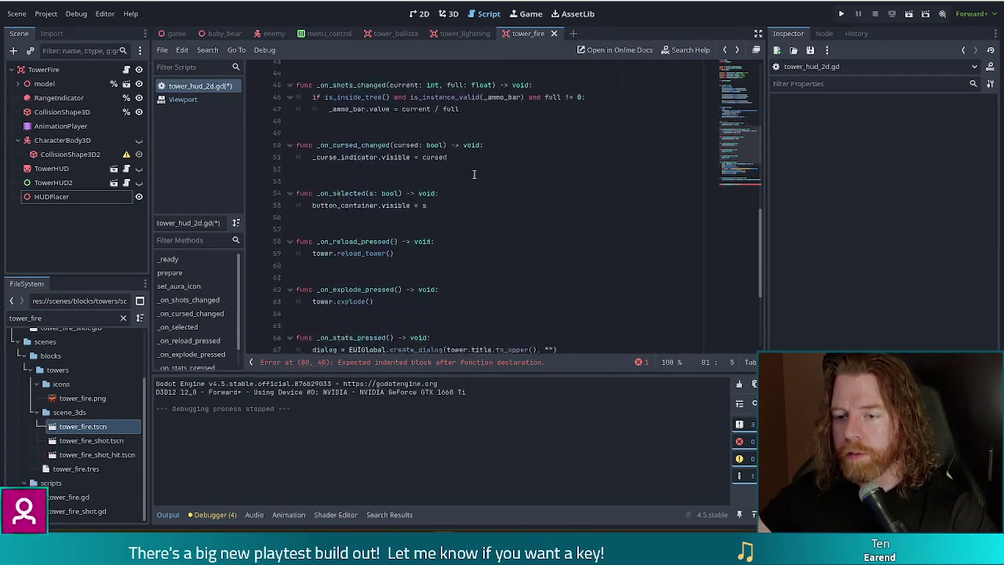
pyautogui.scroll(-3, 474, 174)
pyautogui.scroll(11, 476, 174)
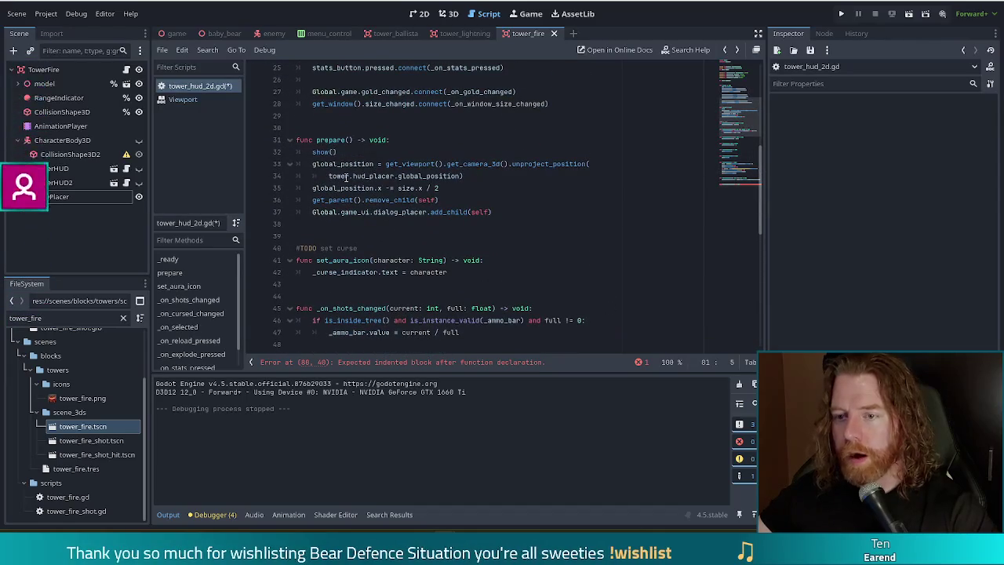
pyautogui.click(386, 165)
pyautogui.click(508, 165)
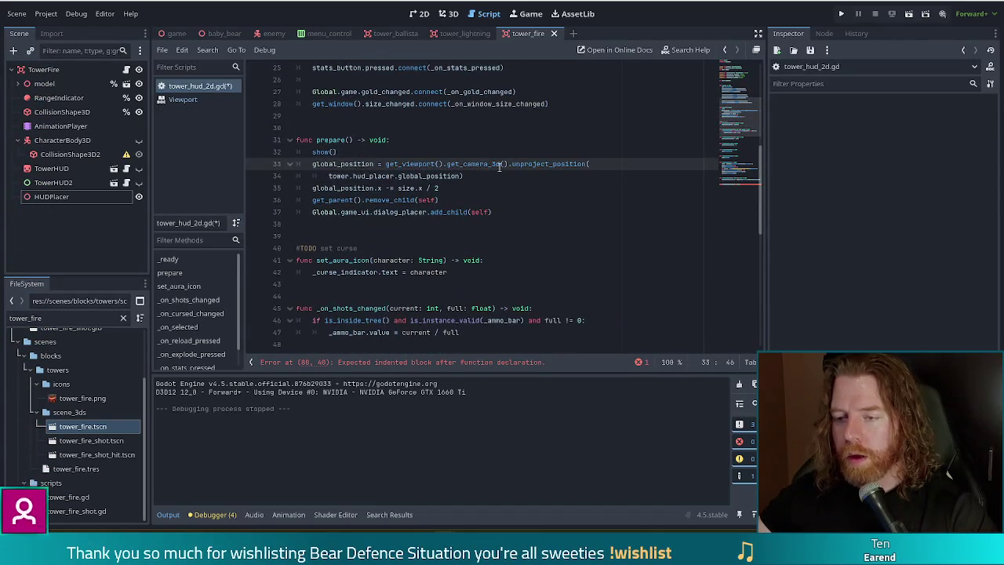
pyautogui.click(350, 188)
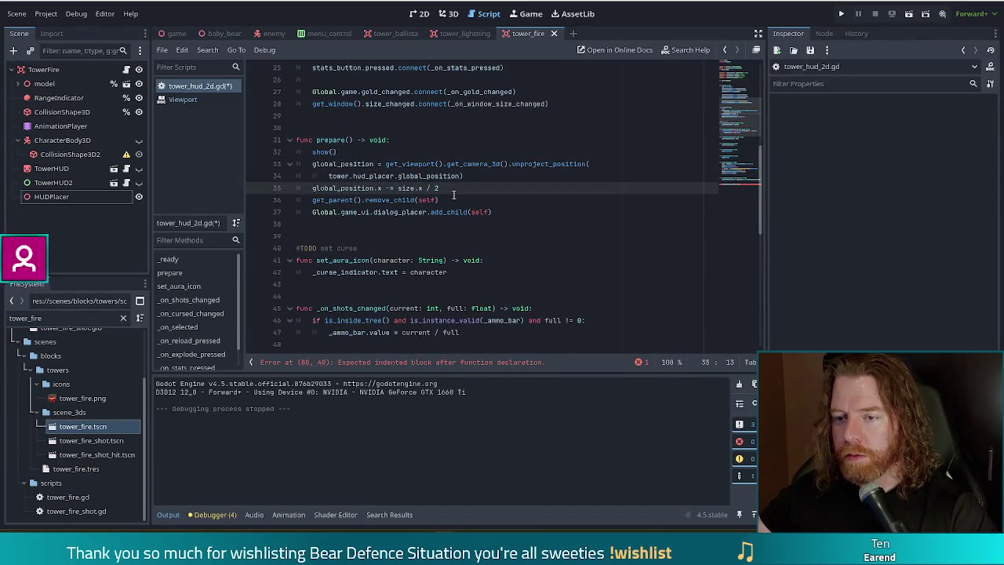
pyautogui.press('Down')
pyautogui.click(547, 214)
pyautogui.press('End')
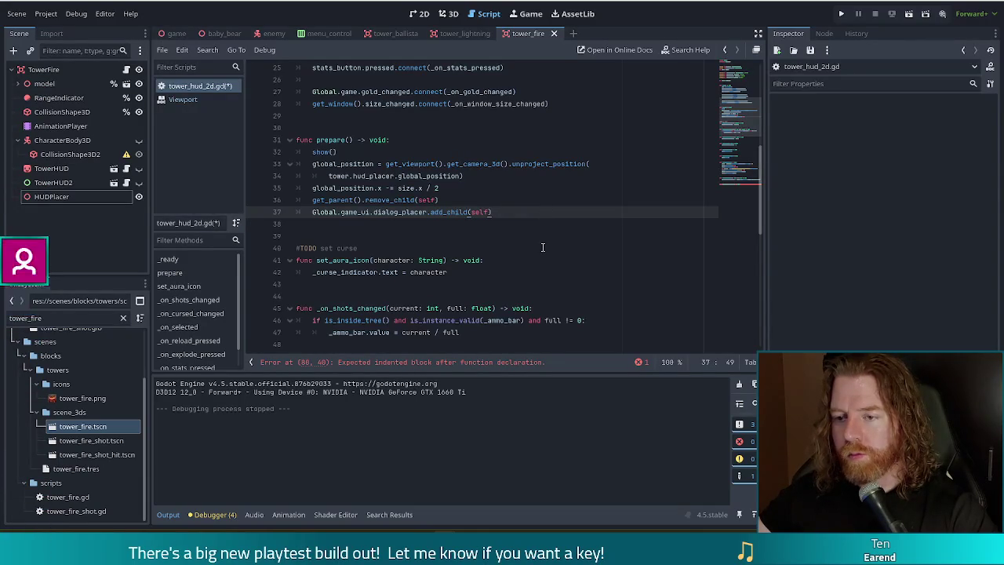
pyautogui.click(443, 198)
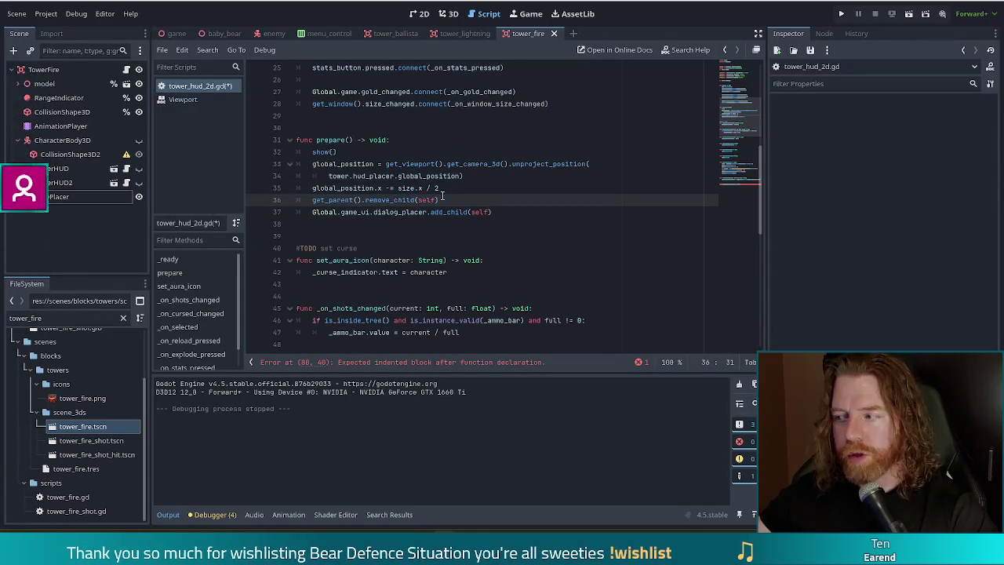
pyautogui.moveTo(510, 212); pyautogui.dragTo(507, 193)
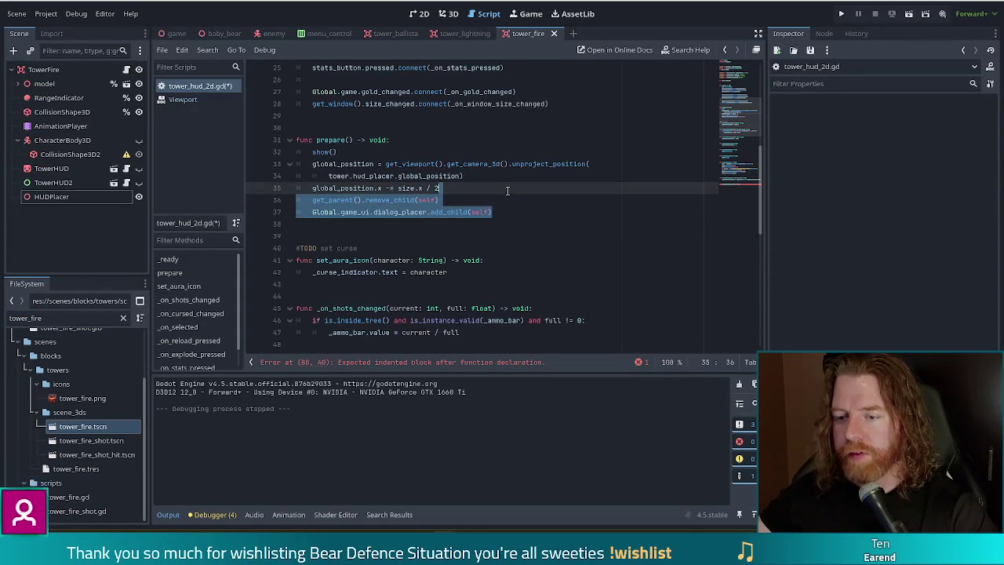
pyautogui.click(461, 187)
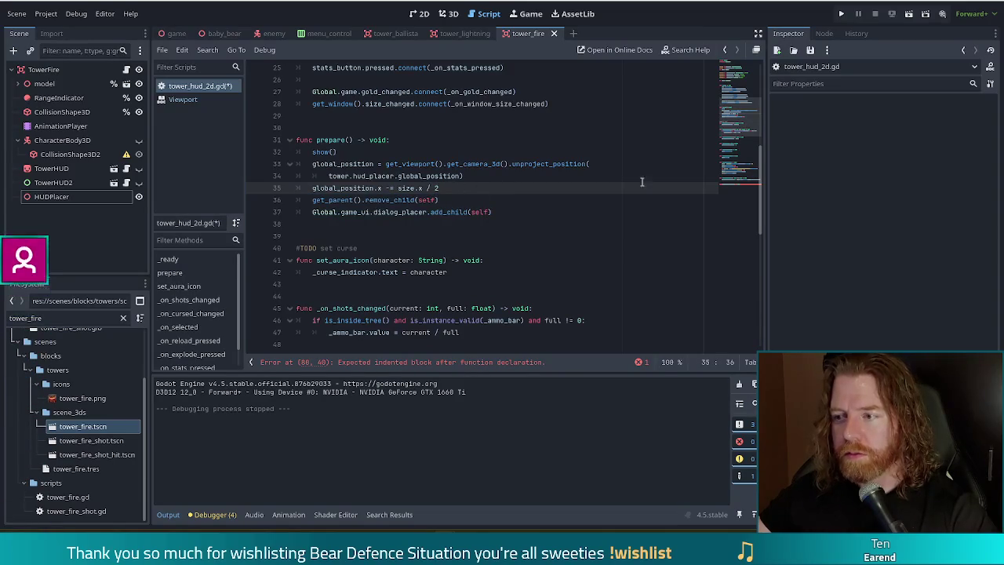
pyautogui.scroll(-10, 376, 319)
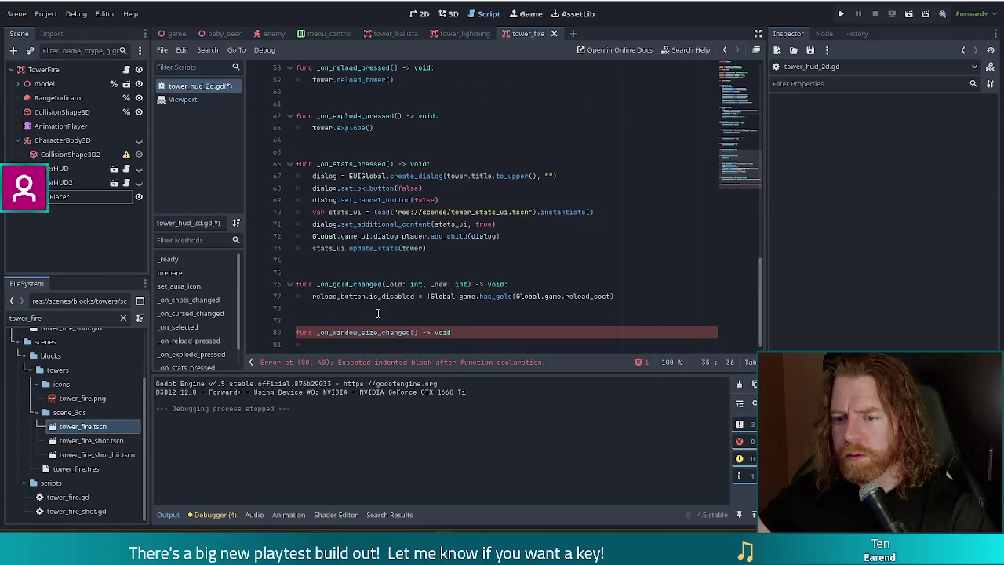
# Step: Make prepare() the handler's body and save the tower HUD script
pyautogui.click(358, 344)
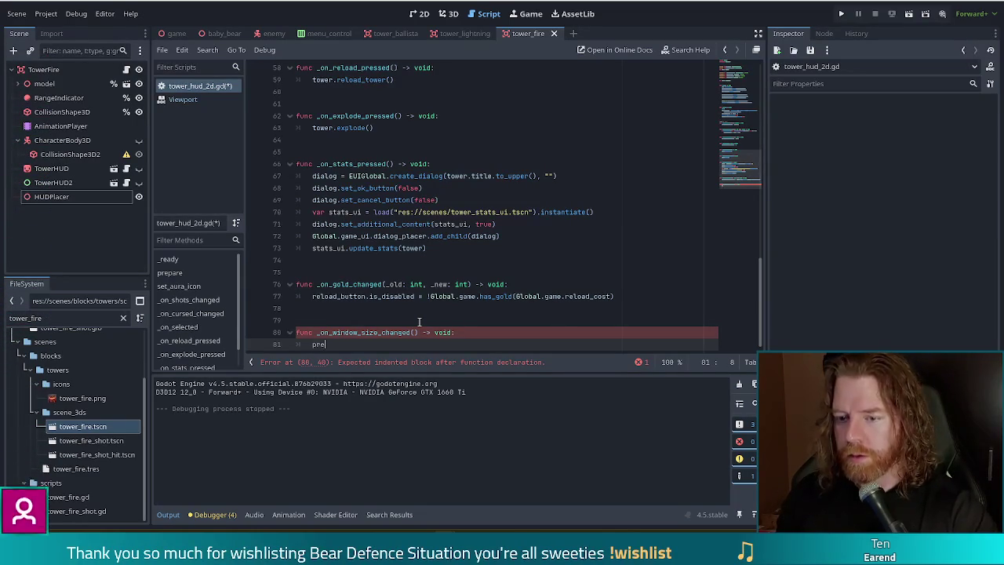
pyautogui.write('pre')
pyautogui.press('Return')
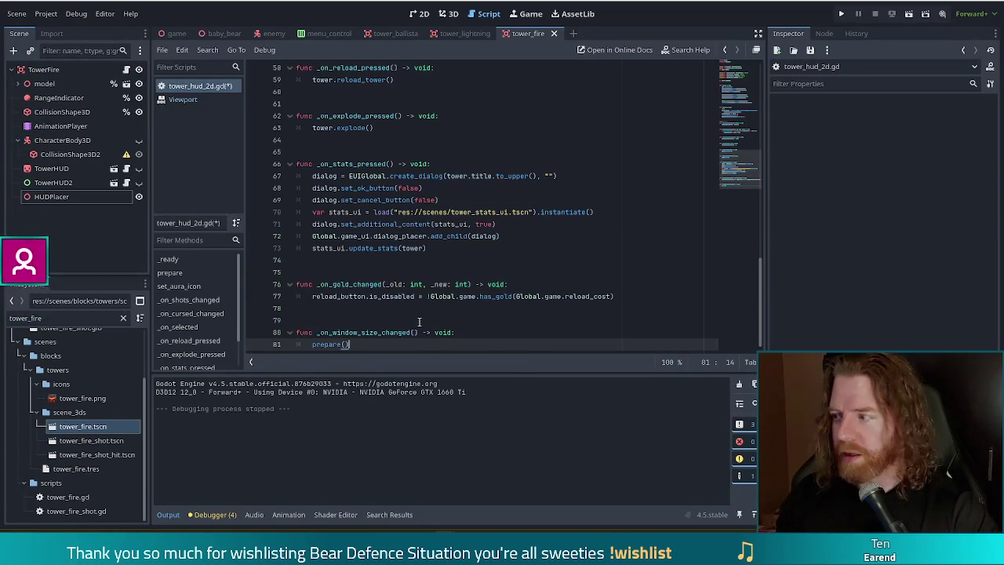
pyautogui.hotkey('ctrl', 's')
# Step: Run the game with F5 to test the HUD
pyautogui.moveTo(745, 167)
pyautogui.mouseDown()
pyautogui.moveTo(745, 78)
pyautogui.moveTo(745, 91)
pyautogui.mouseUp()
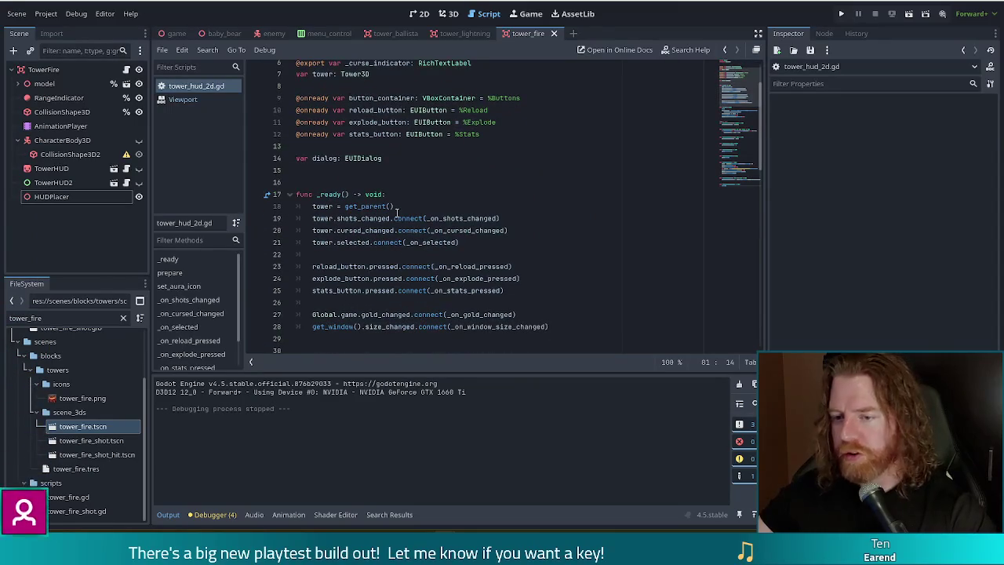
pyautogui.scroll(-6, 479, 243)
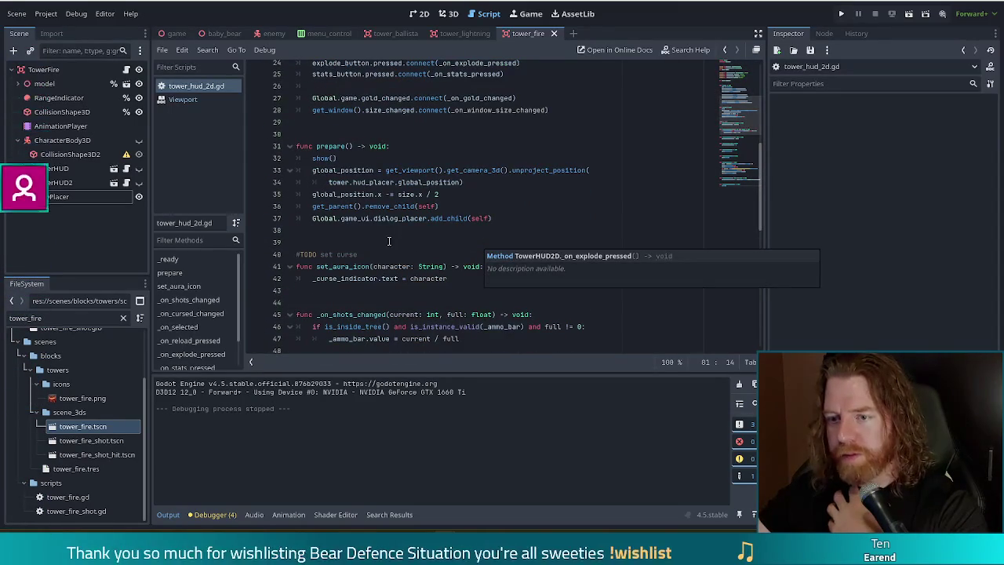
pyautogui.press('F5')
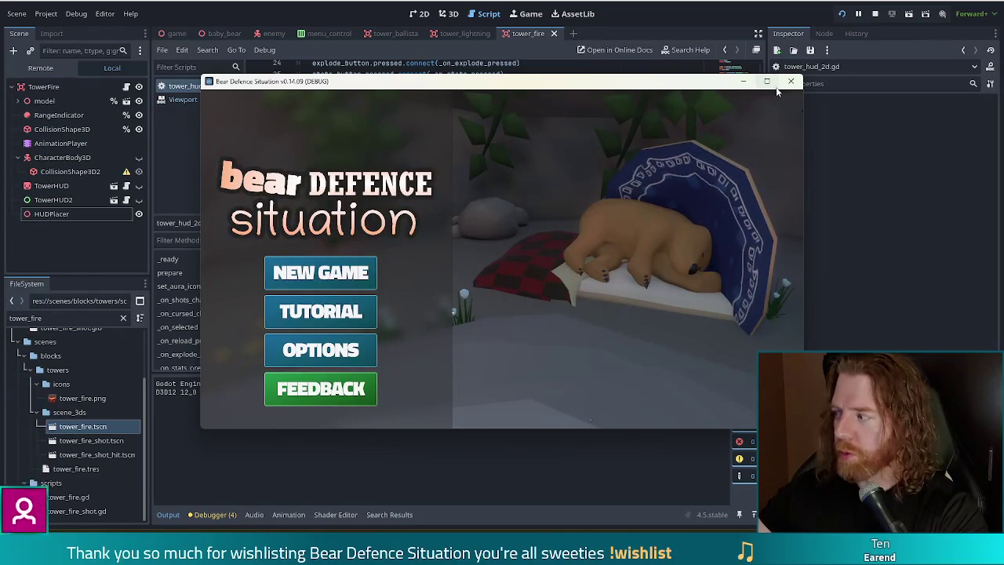
# Step: Start a new game and build a Ballista Tower on the map
pyautogui.click(325, 275)
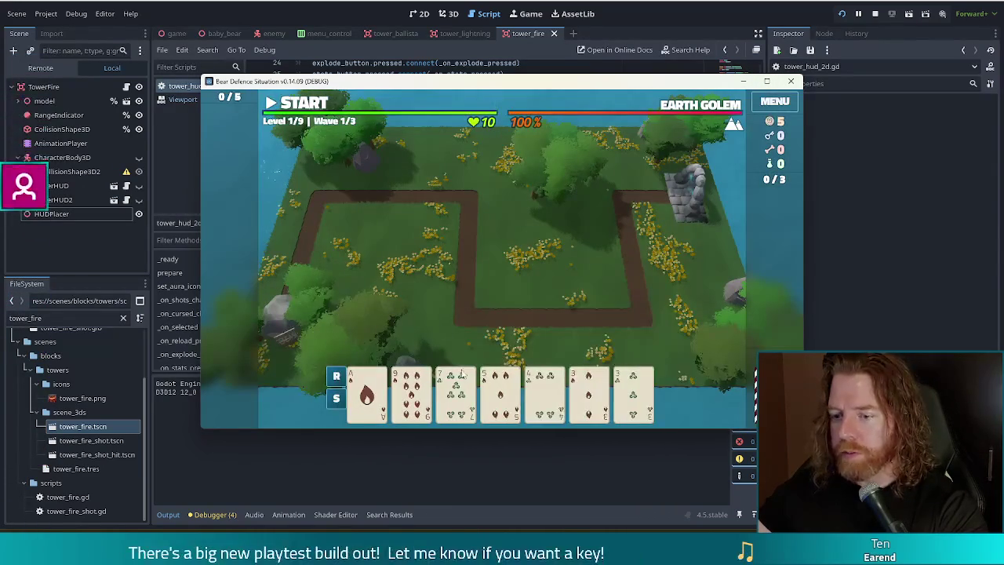
pyautogui.click(598, 396)
pyautogui.click(460, 337)
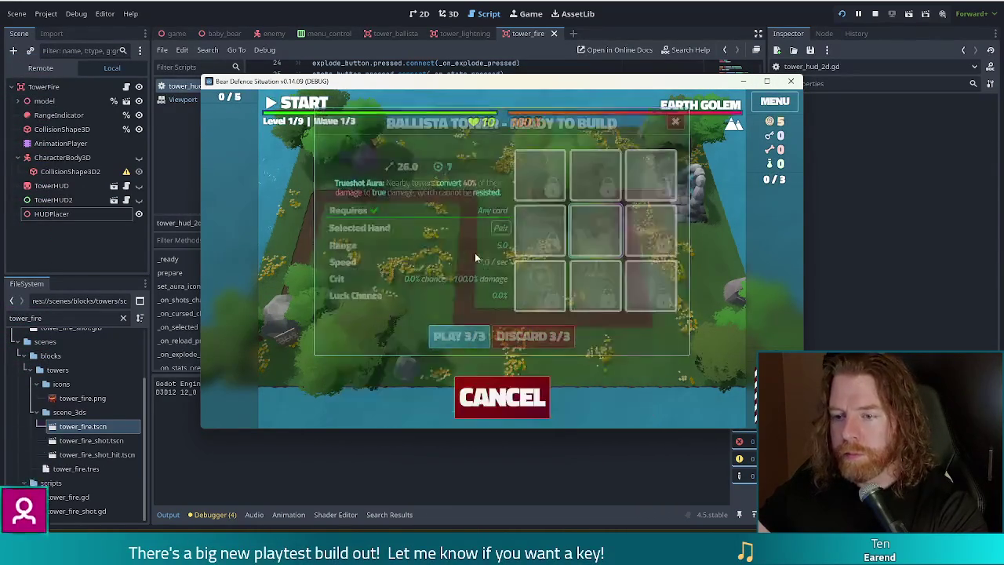
pyautogui.click(516, 316)
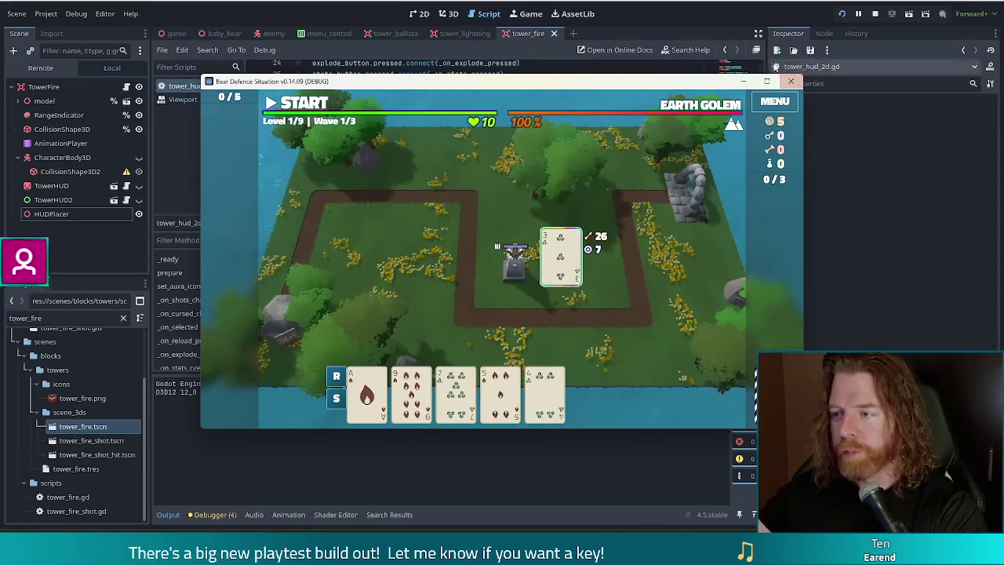
# Step: Maximize the game window, select the tower, then return the game to windowed mode
pyautogui.click(768, 81)
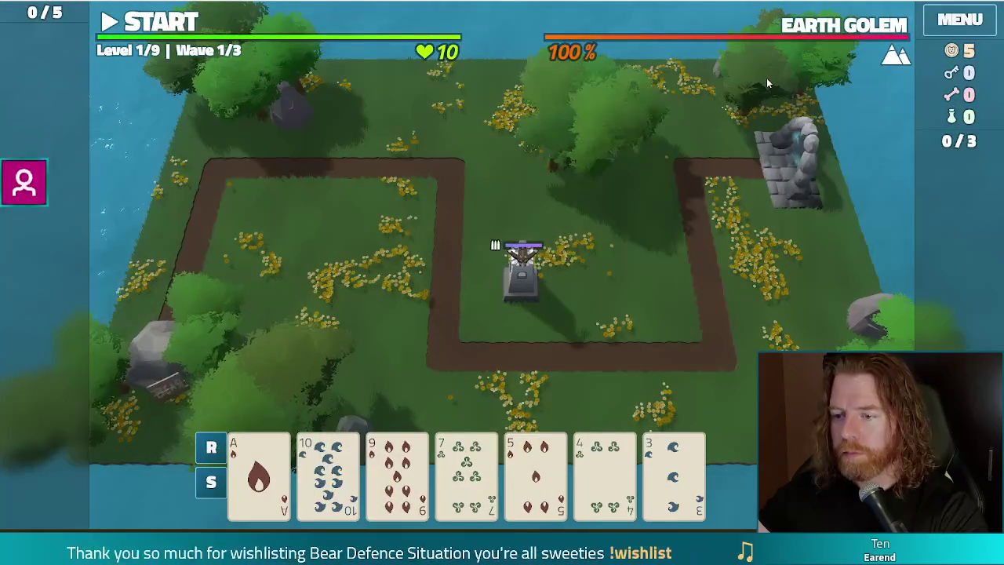
pyautogui.click(514, 312)
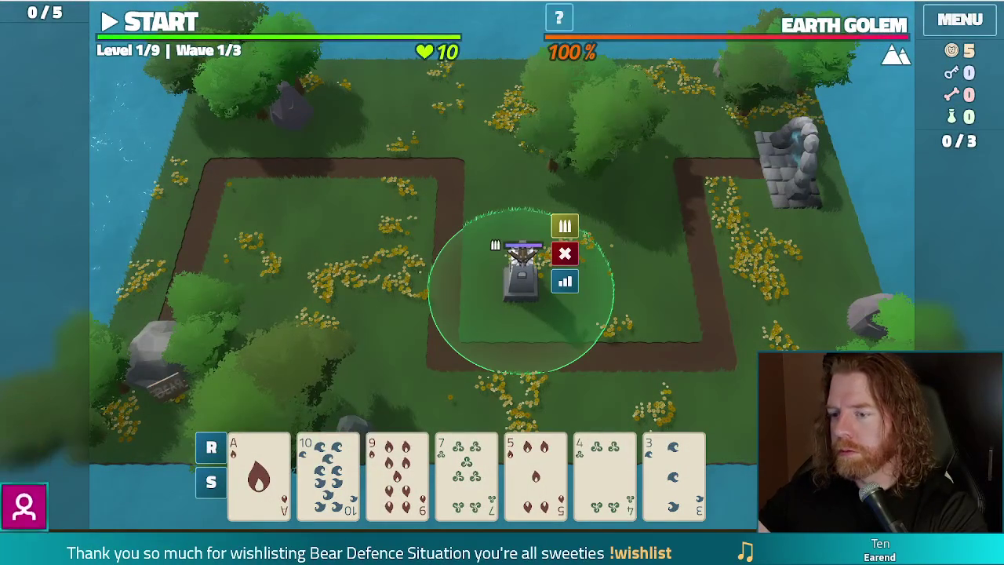
pyautogui.press('super+Down')
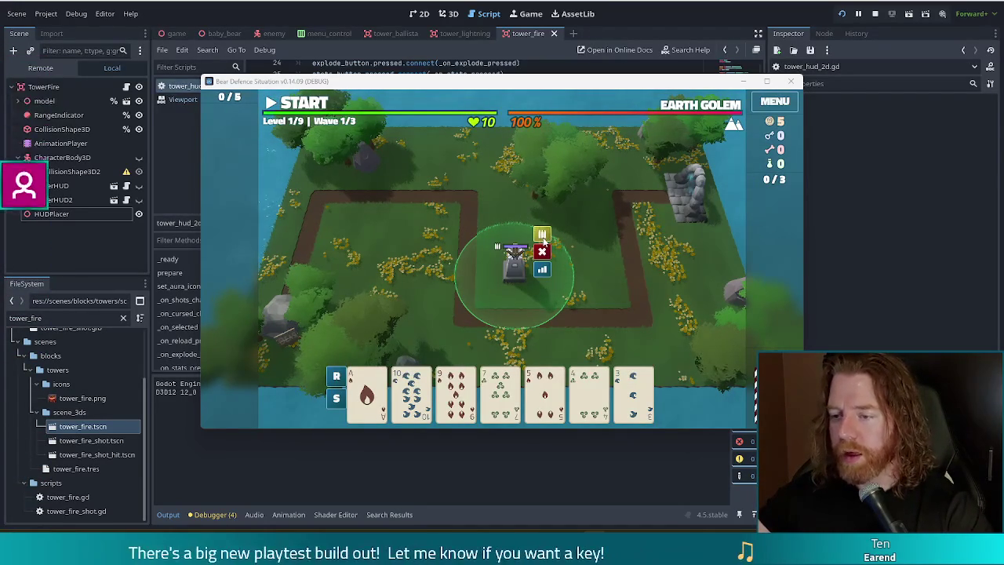
pyautogui.moveTo(728, 135)
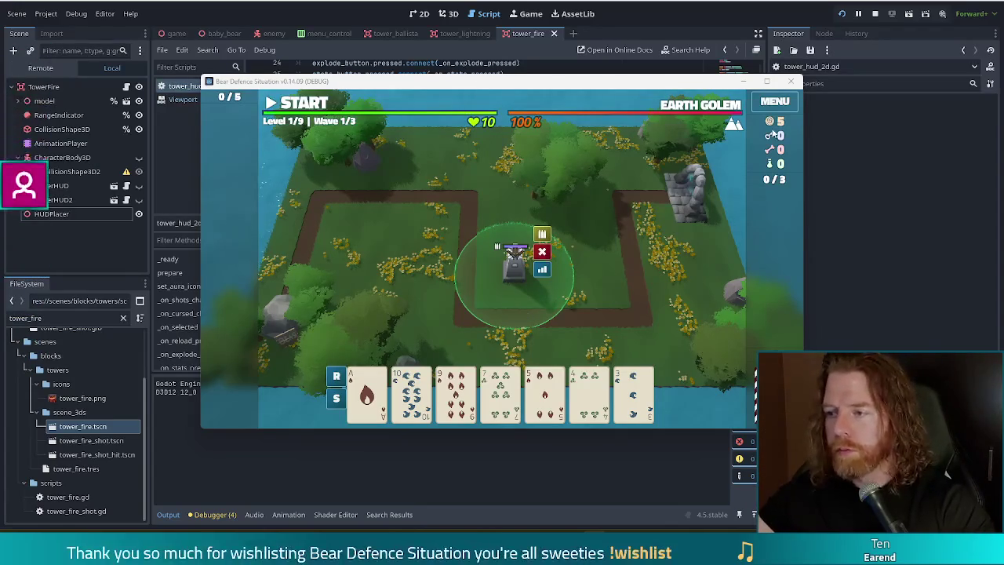
# Step: Open the Settings dialog from the game's MENU button
pyautogui.click(775, 102)
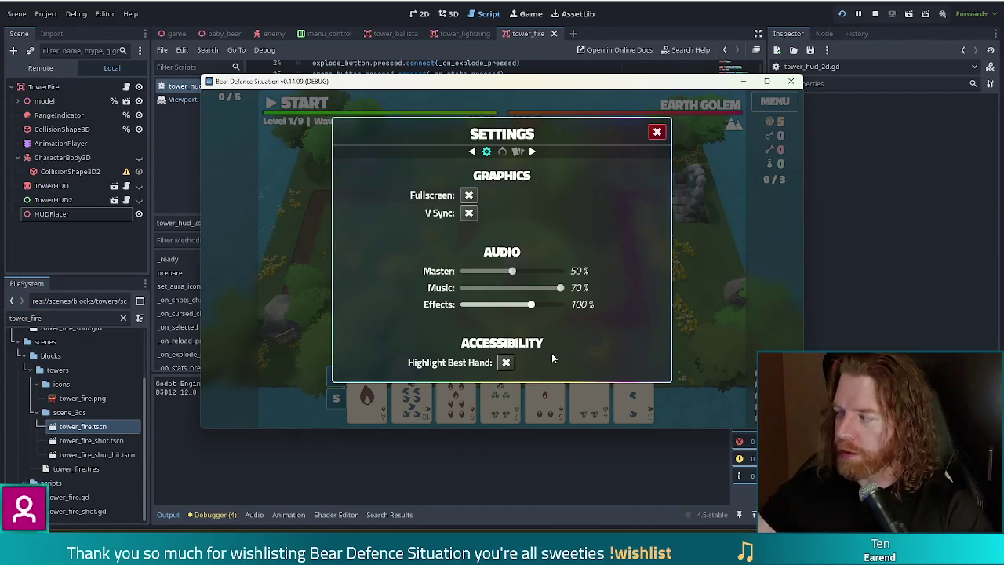
# Step: Close the Settings dialog with its red X to return to the Level 1/9 map
pyautogui.click(657, 132)
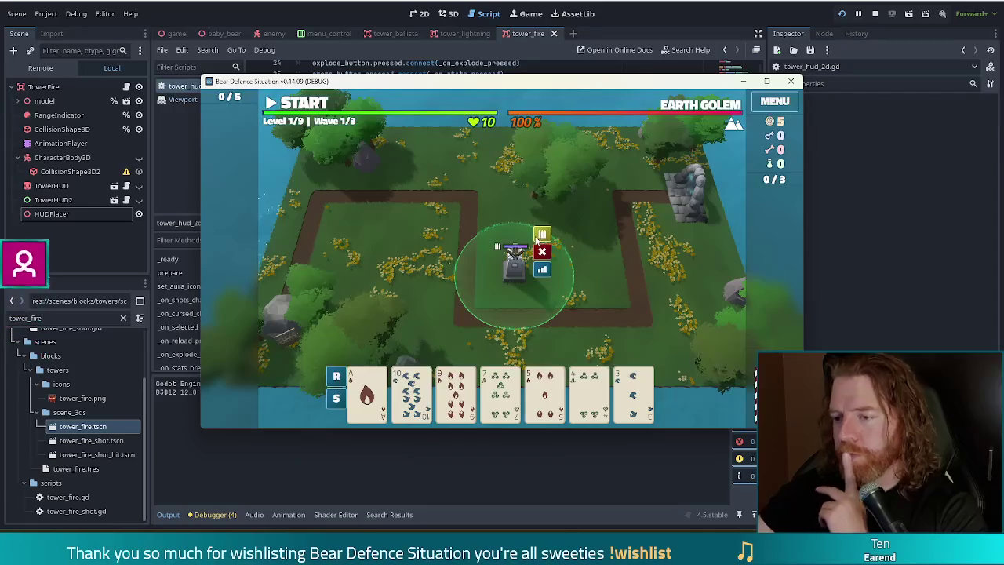
pyautogui.moveTo(736, 126)
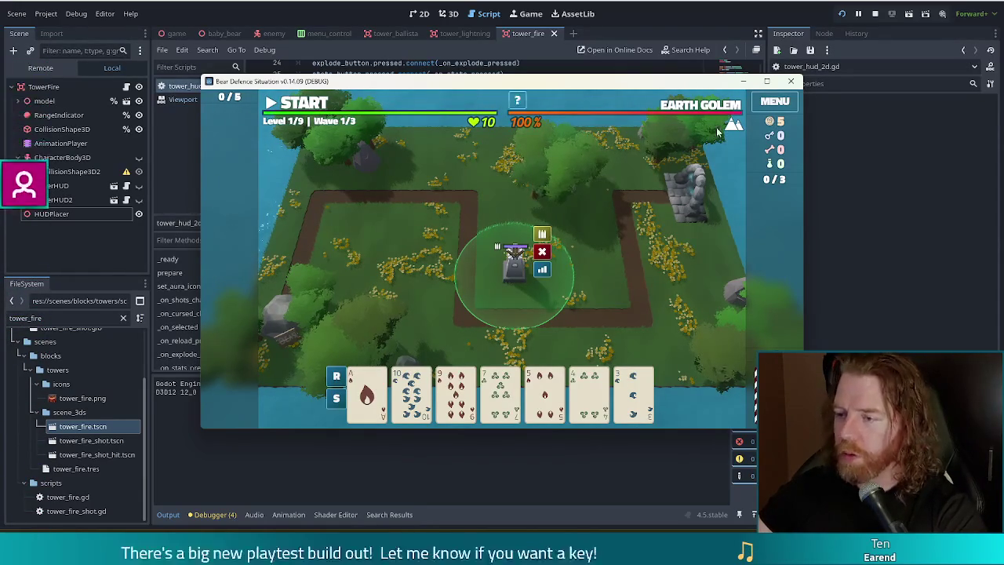
pyautogui.moveTo(736, 128)
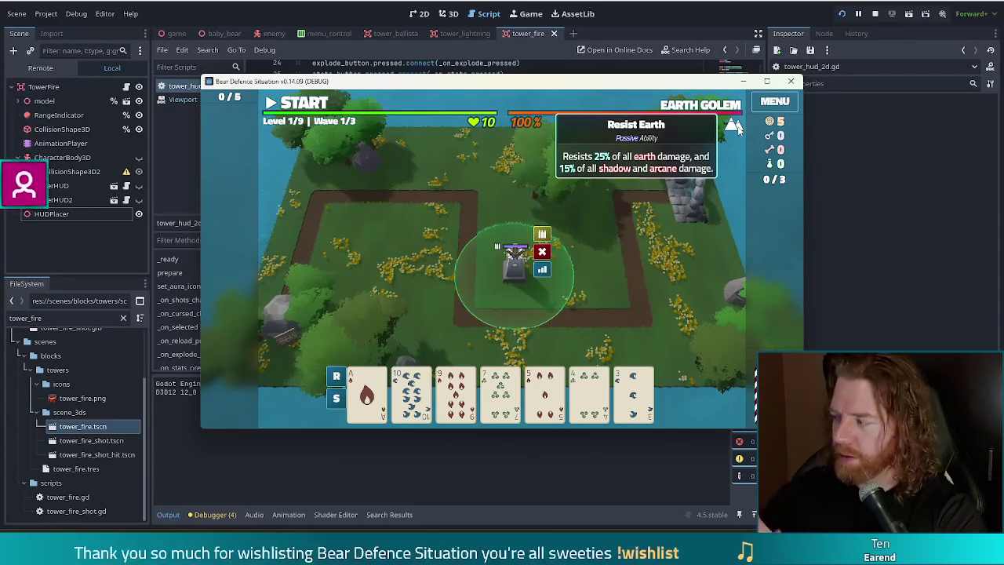
pyautogui.moveTo(636, 402)
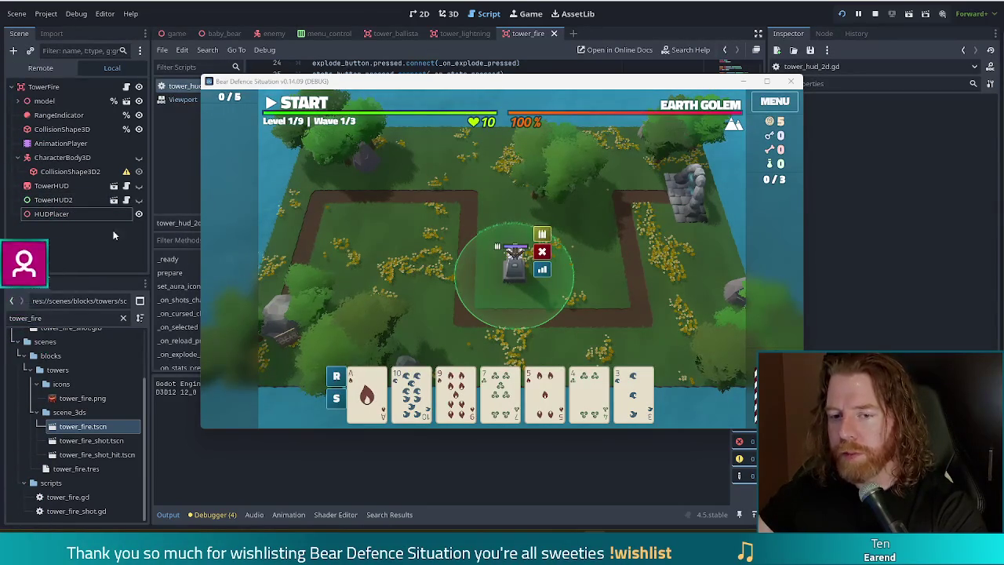
pyautogui.click(55, 199)
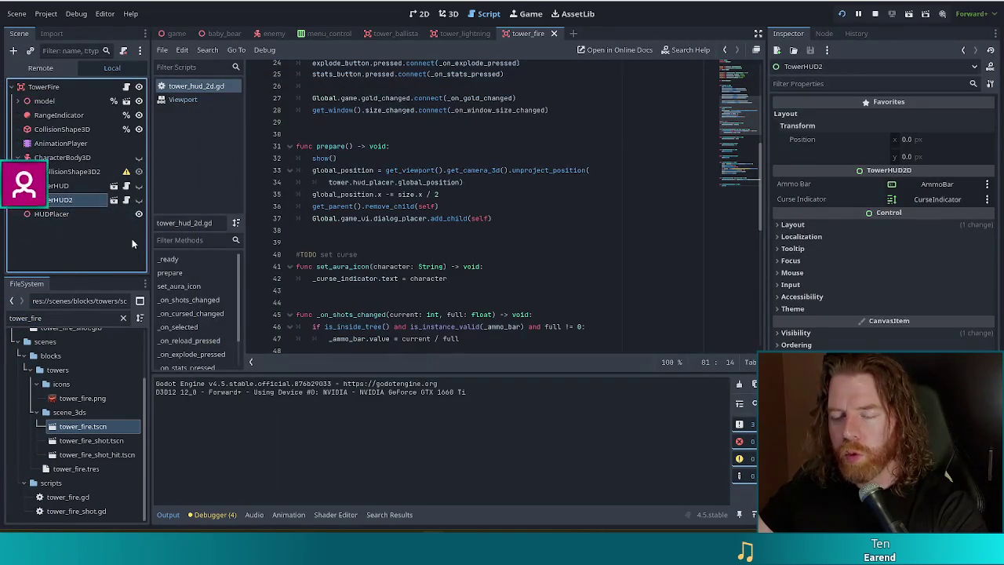
# Step: Open the TowerHUD2 node's scene in the editor and bring up Search Help with F1
pyautogui.click(113, 201)
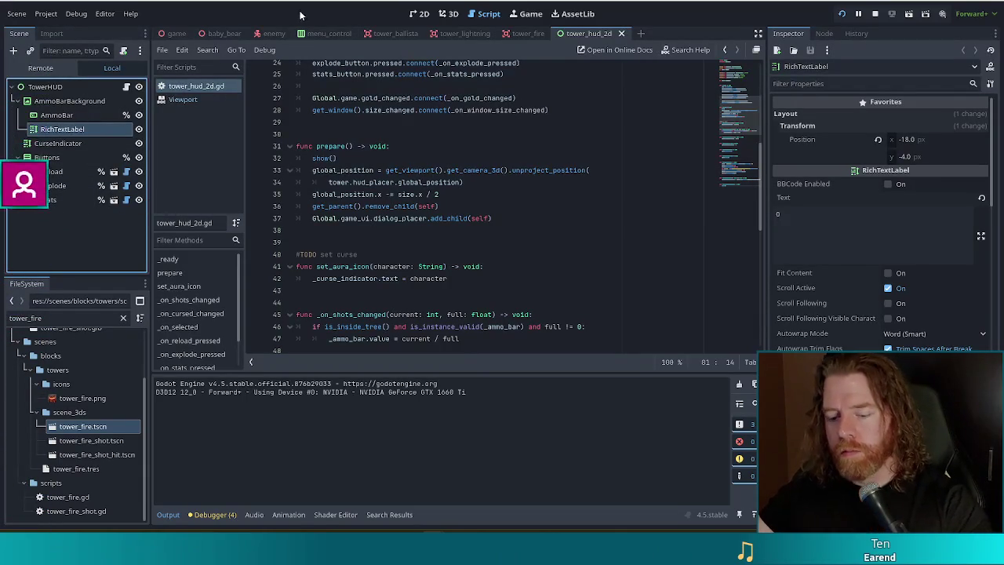
pyautogui.press('F1')
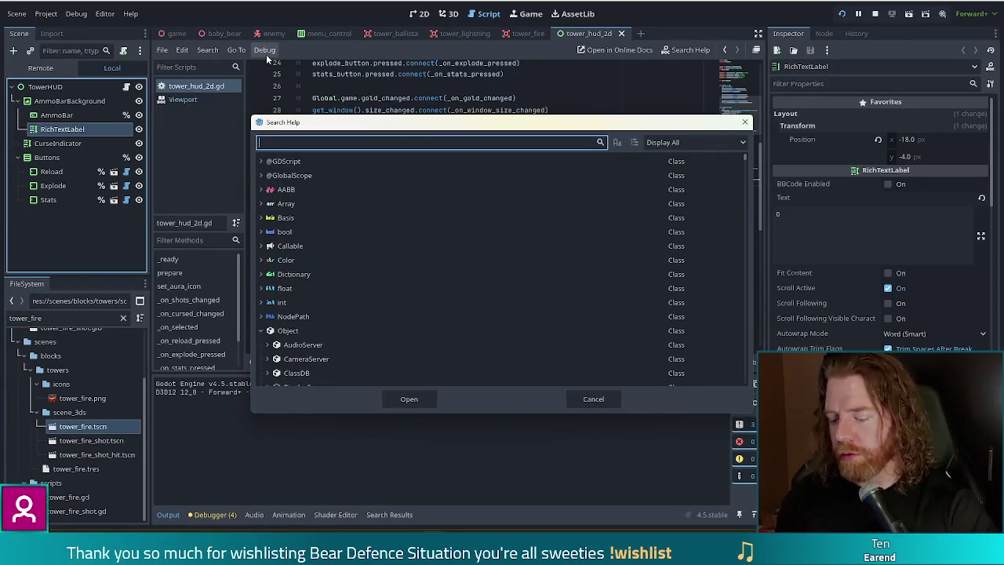
# Step: Search the documentation for get_scene, root and scene_root, then close Search Help
pyautogui.write('get_scene')
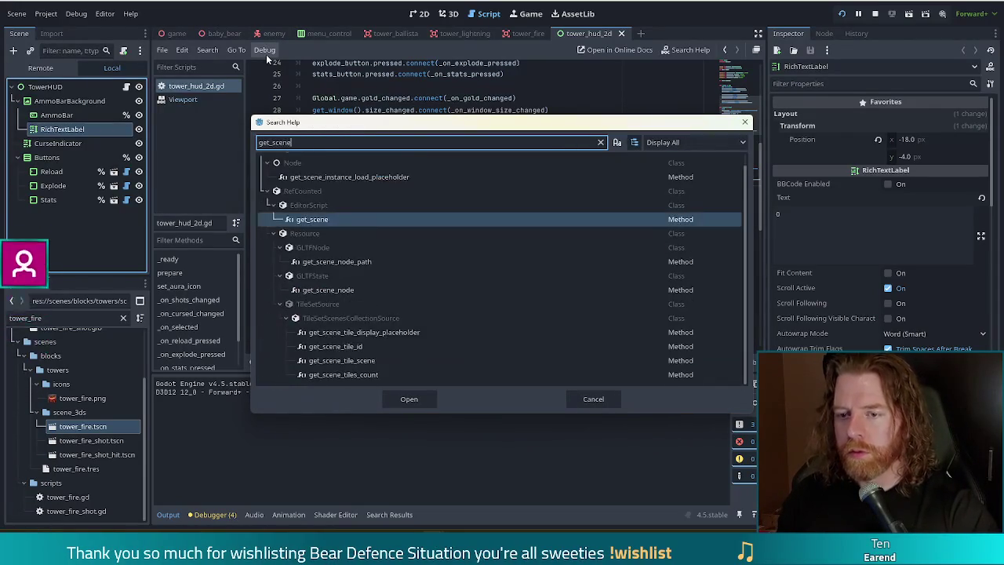
pyautogui.write('_tr')
pyautogui.press('BackSpace')
pyautogui.press('BackSpace')
pyautogui.press('BackSpace')
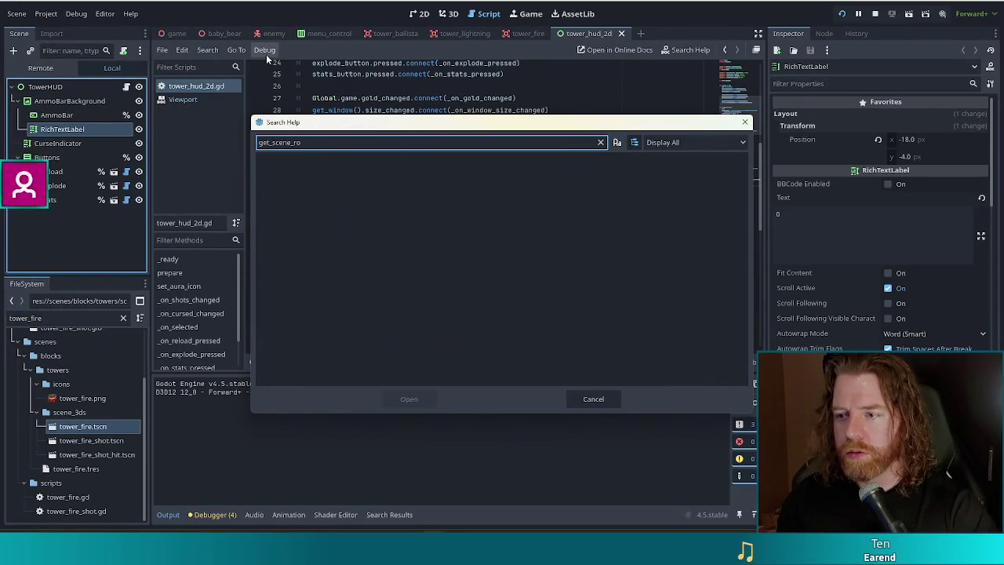
pyautogui.press('BackSpace')
pyautogui.write('root')
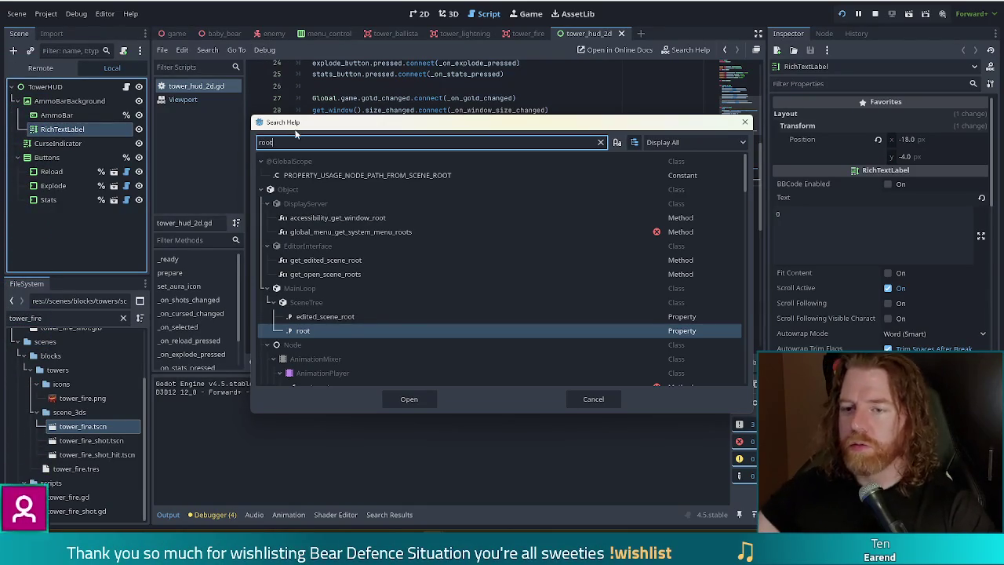
pyautogui.press('BackSpace')
pyautogui.press('BackSpace')
pyautogui.press('BackSpace')
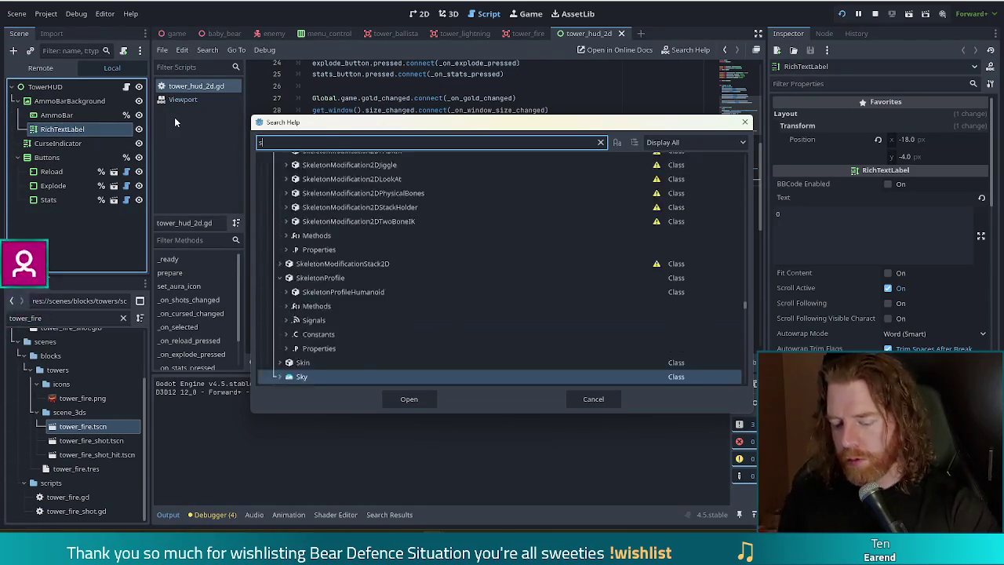
pyautogui.write('scene_root')
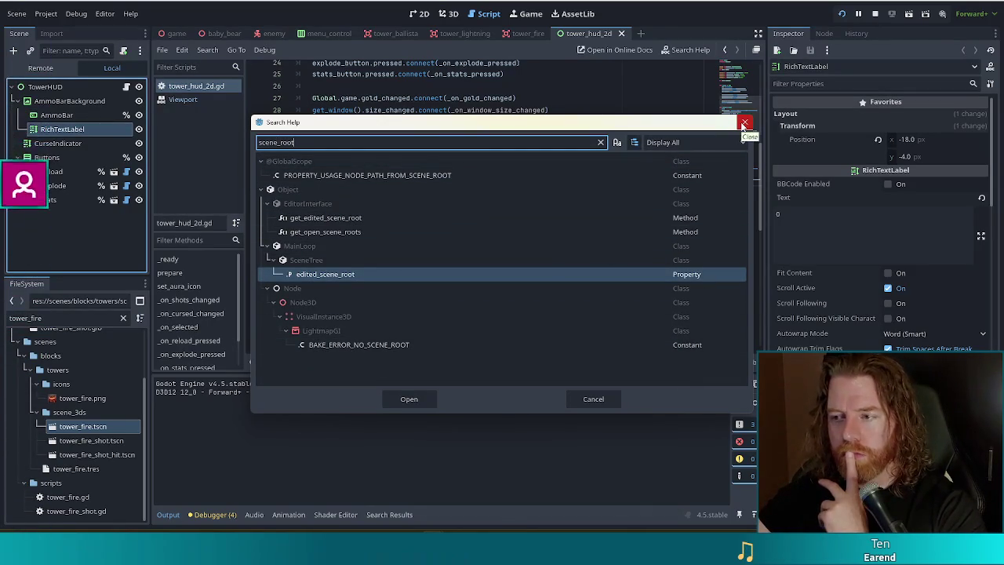
pyautogui.click(745, 123)
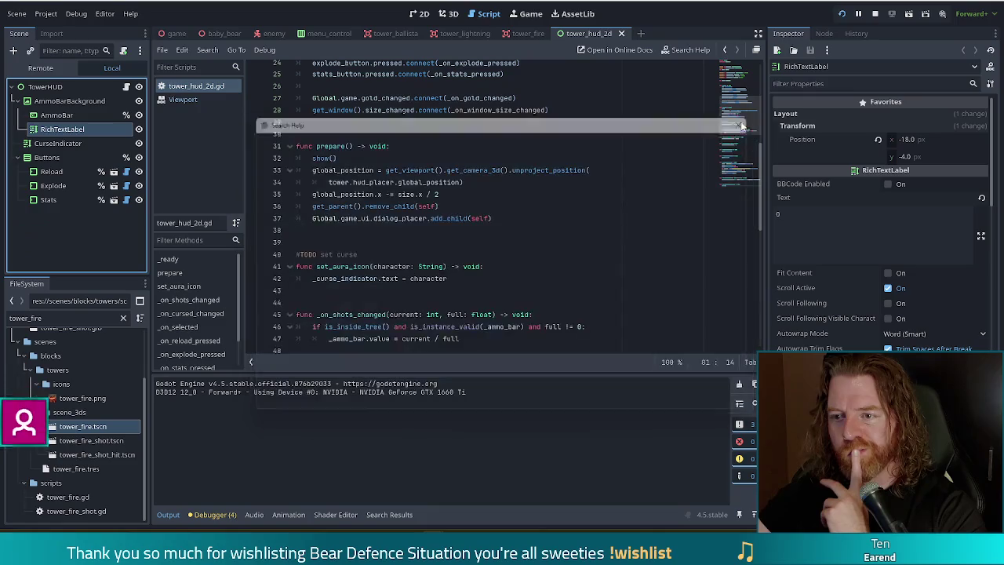
# Step: Try a scene_root line after prepare()'s add_child call, then delete it again
pyautogui.click(528, 228)
pyautogui.click(533, 218)
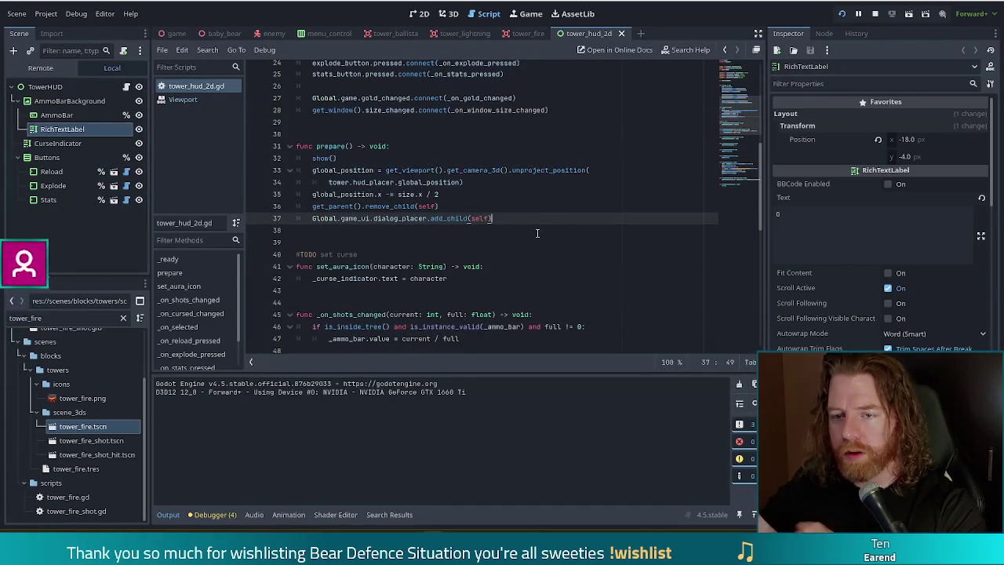
pyautogui.press('Return')
pyautogui.write('root_no')
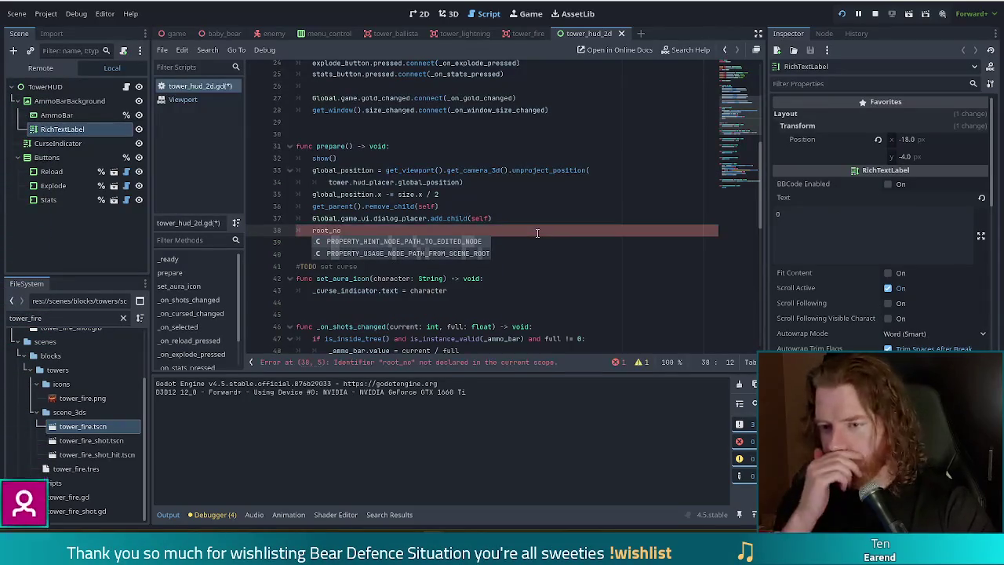
pyautogui.press('BackSpace')
pyautogui.press('BackSpace')
pyautogui.press('BackSpace')
pyautogui.write('s')
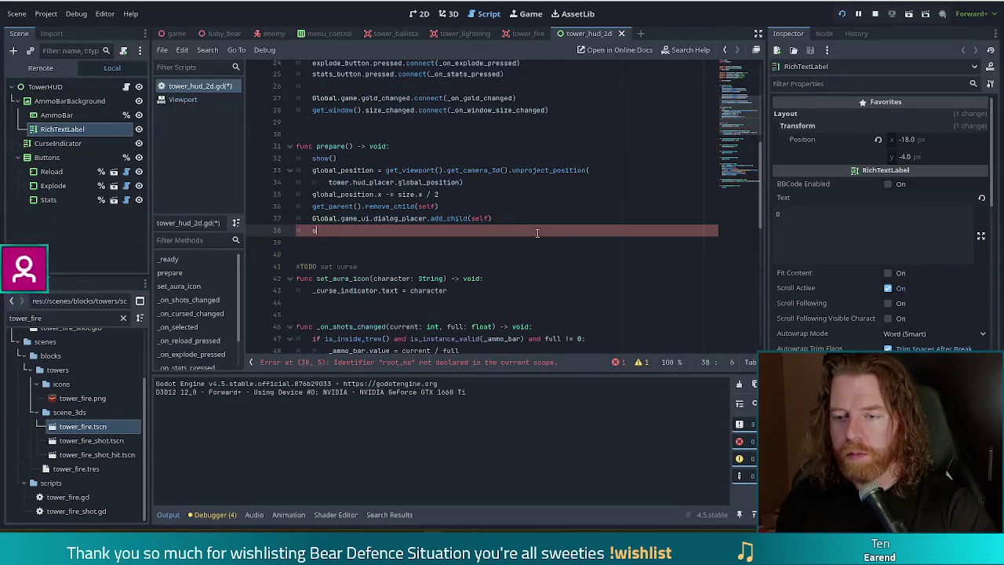
pyautogui.write('cene_roo')
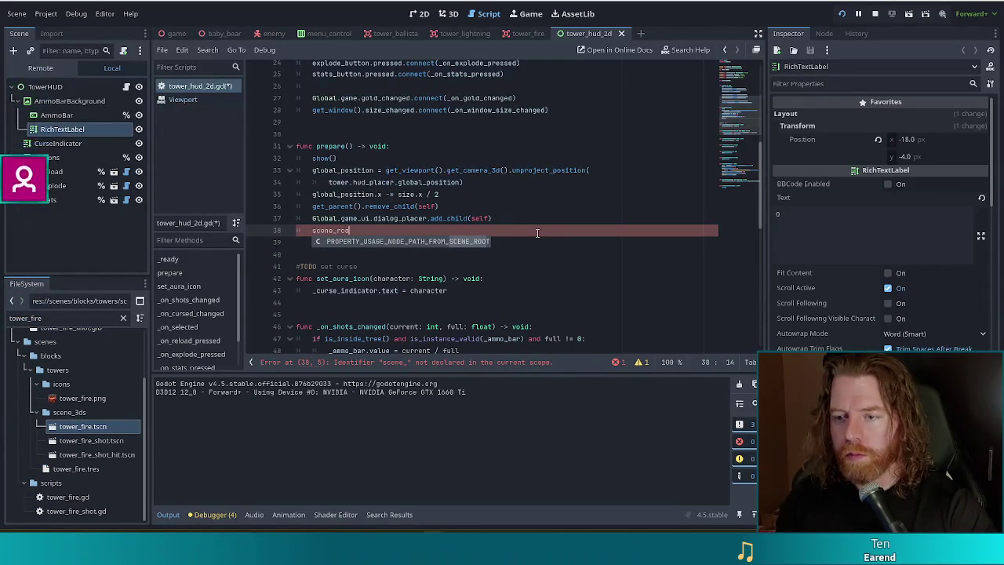
pyautogui.press('BackSpace')
pyautogui.press('BackSpace')
pyautogui.press('BackSpace')
pyautogui.press('BackSpace')
pyautogui.press('BackSpace')
pyautogui.press('BackSpace')
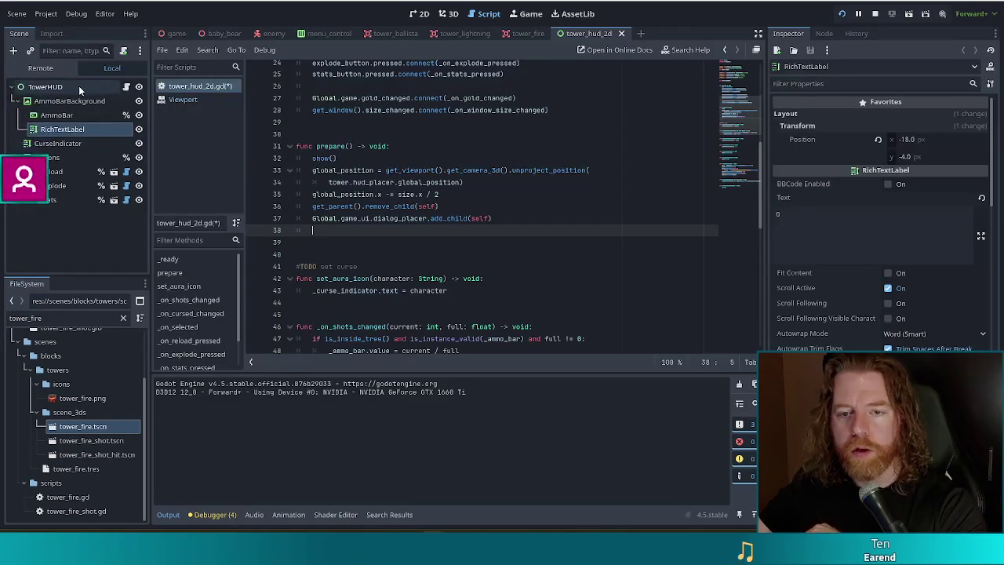
pyautogui.click(486, 133)
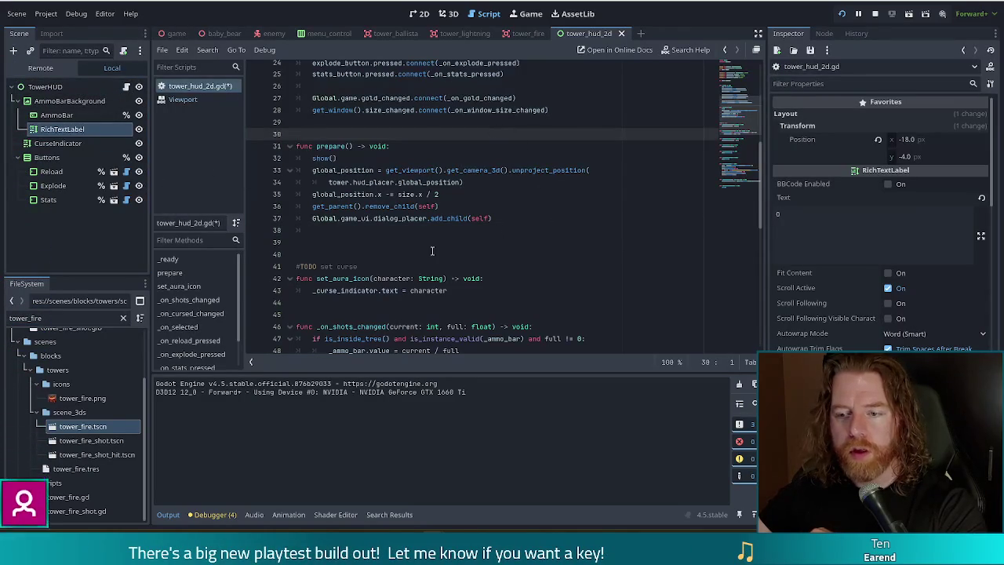
pyautogui.click(456, 234)
pyautogui.scroll(8, 456, 234)
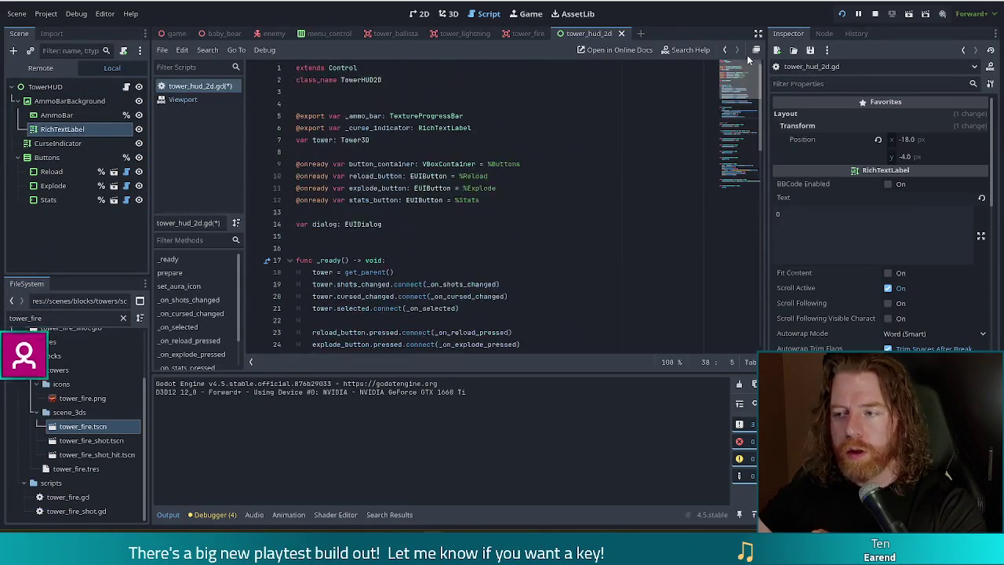
pyautogui.moveTo(384, 80); pyautogui.dragTo(295, 76)
pyautogui.click(405, 67)
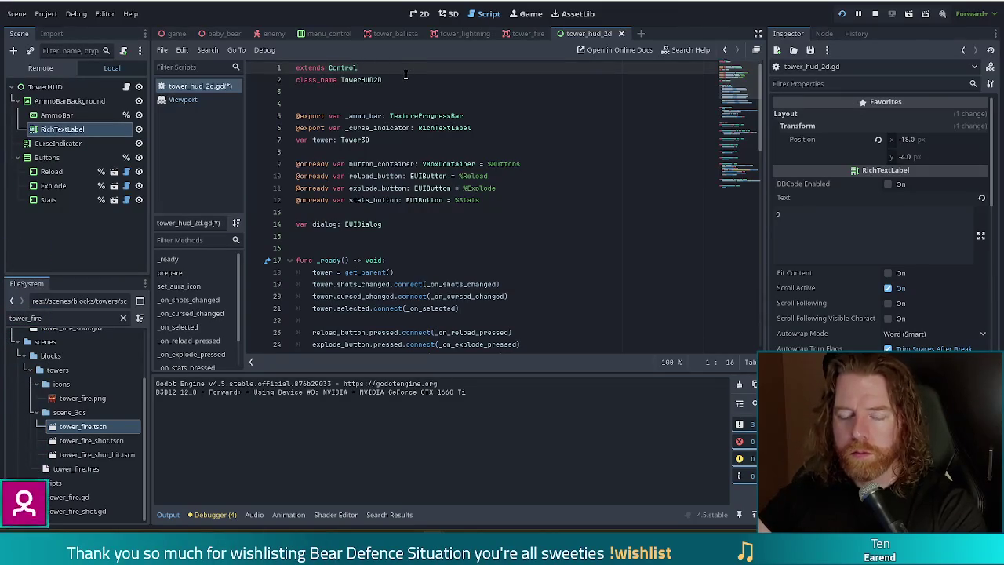
pyautogui.click(392, 81)
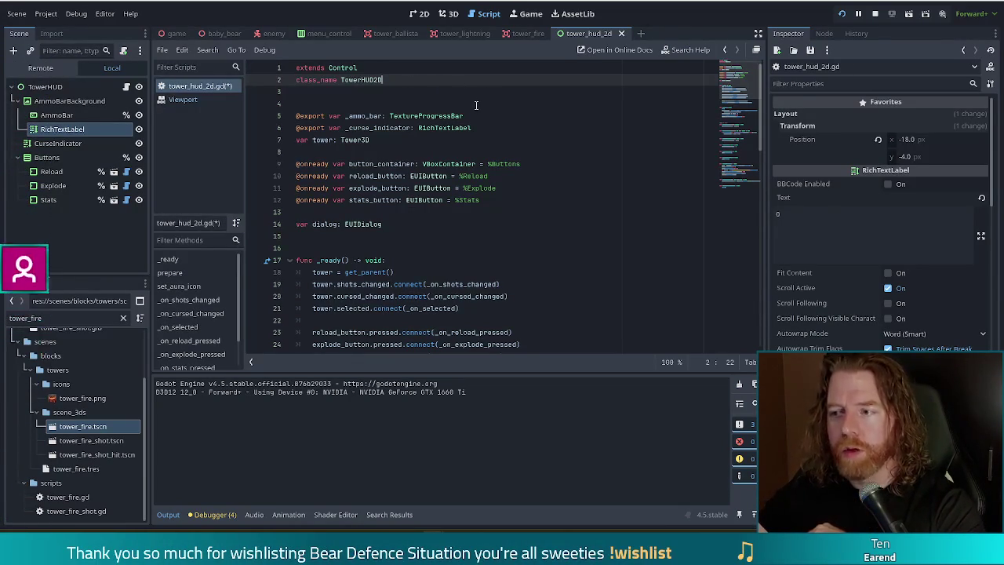
pyautogui.moveTo(741, 78)
pyautogui.mouseDown()
pyautogui.moveTo(737, 141)
pyautogui.moveTo(726, 63)
pyautogui.mouseUp()
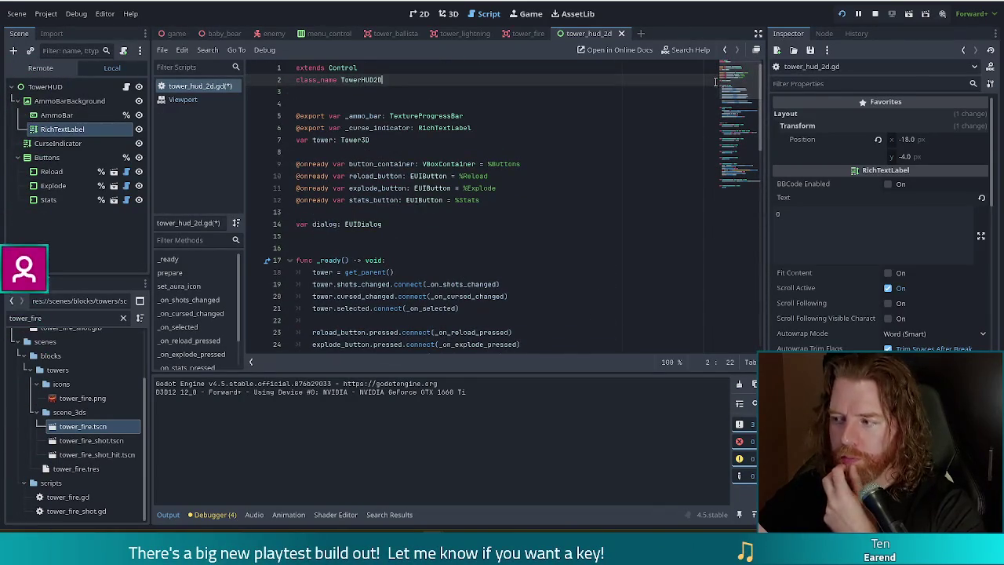
pyautogui.click(572, 163)
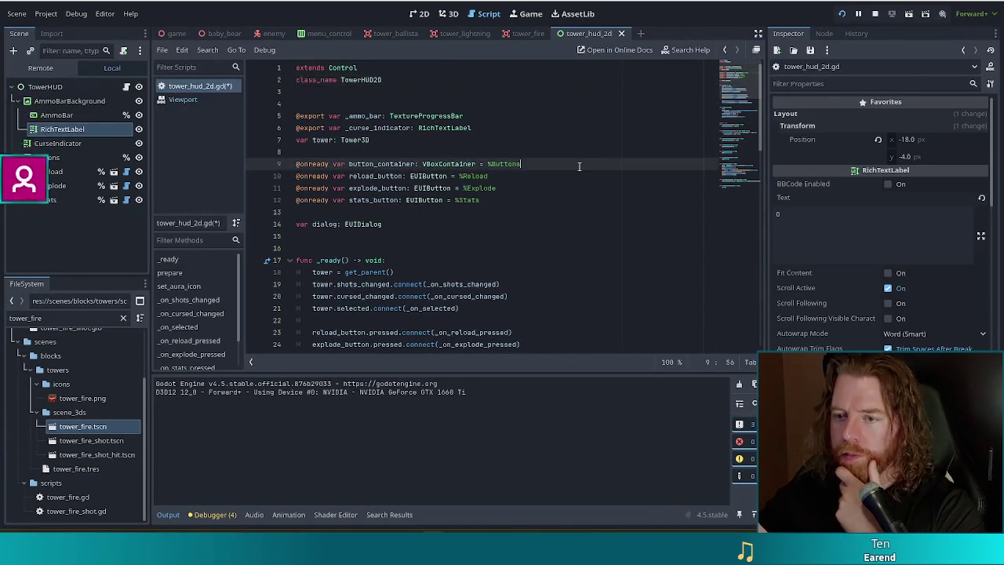
pyautogui.click(427, 175)
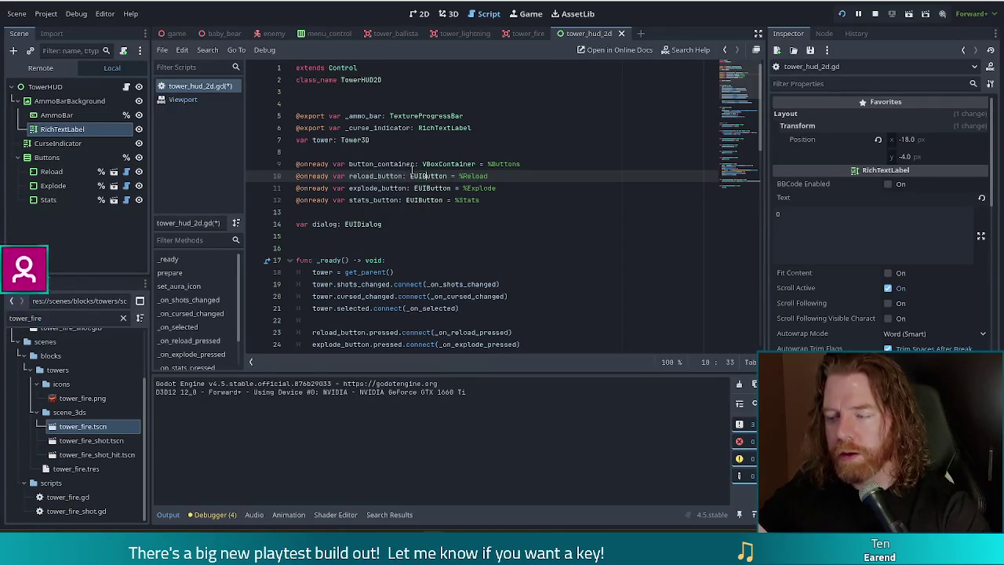
# Step: Save tower_hud_2d.gd and select the Reload node to view its EUIButton properties
pyautogui.click(504, 175)
pyautogui.hotkey('ctrl', 's')
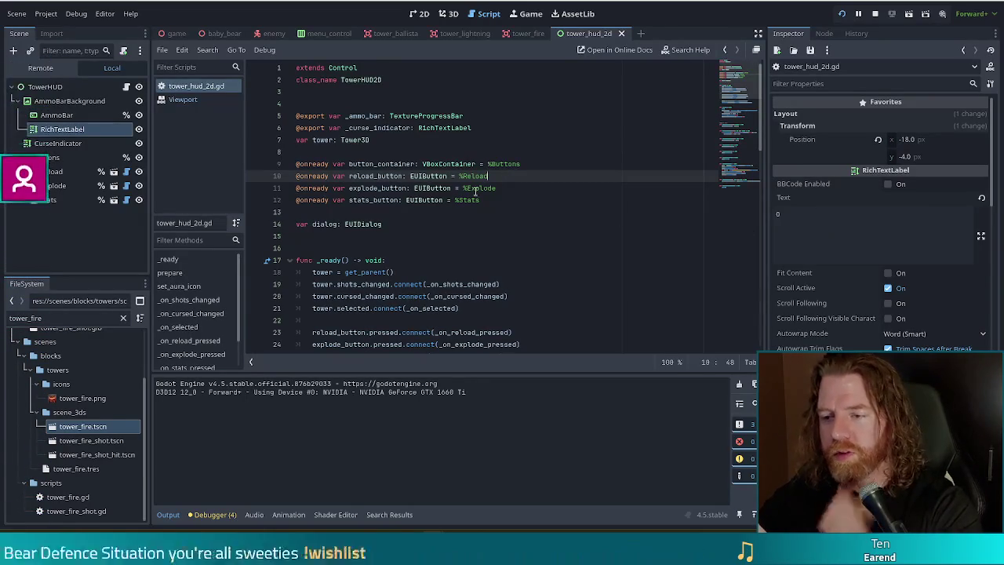
pyautogui.click(55, 174)
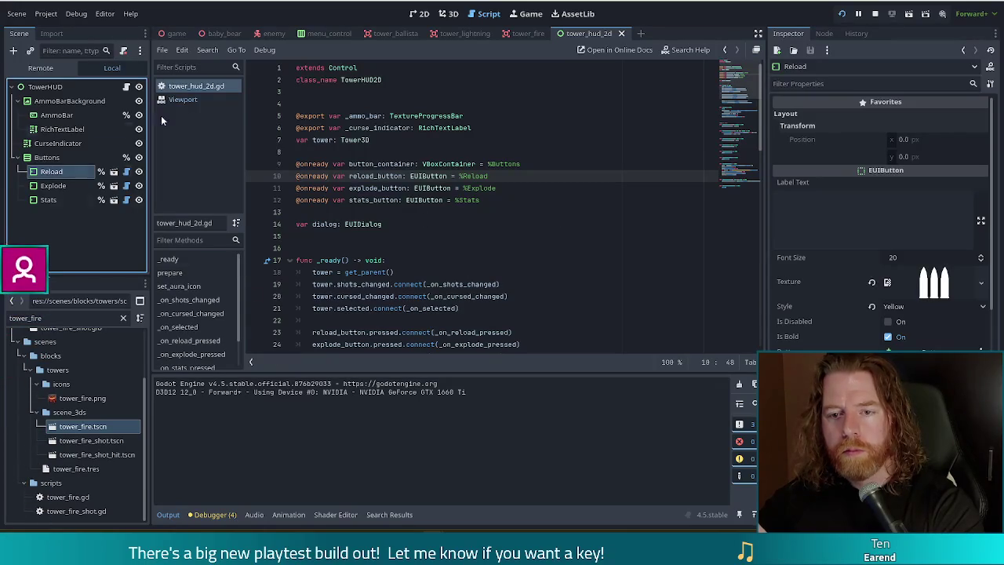
pyautogui.click(63, 88)
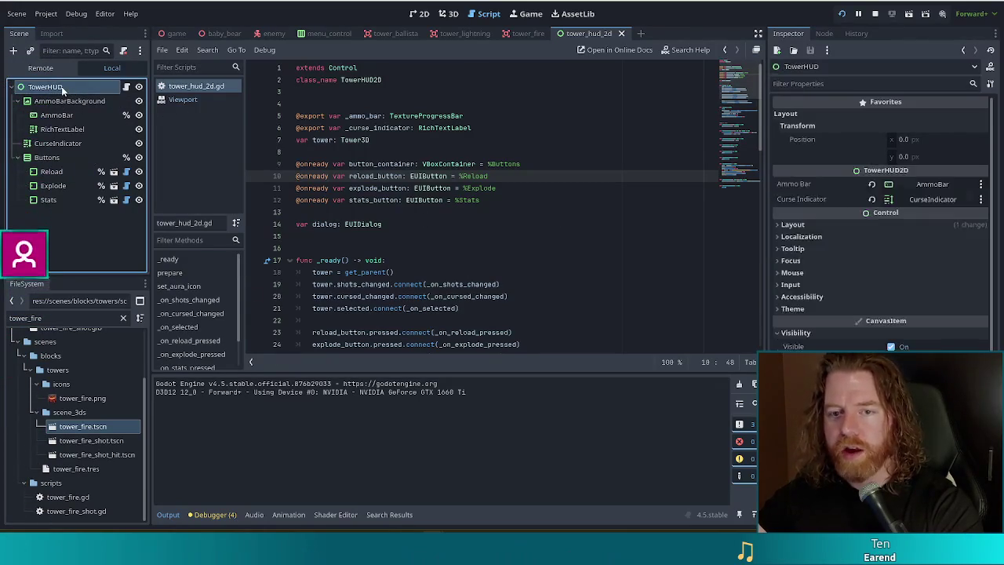
pyautogui.click(52, 171)
pyautogui.click(54, 185)
pyautogui.click(48, 199)
pyautogui.click(54, 185)
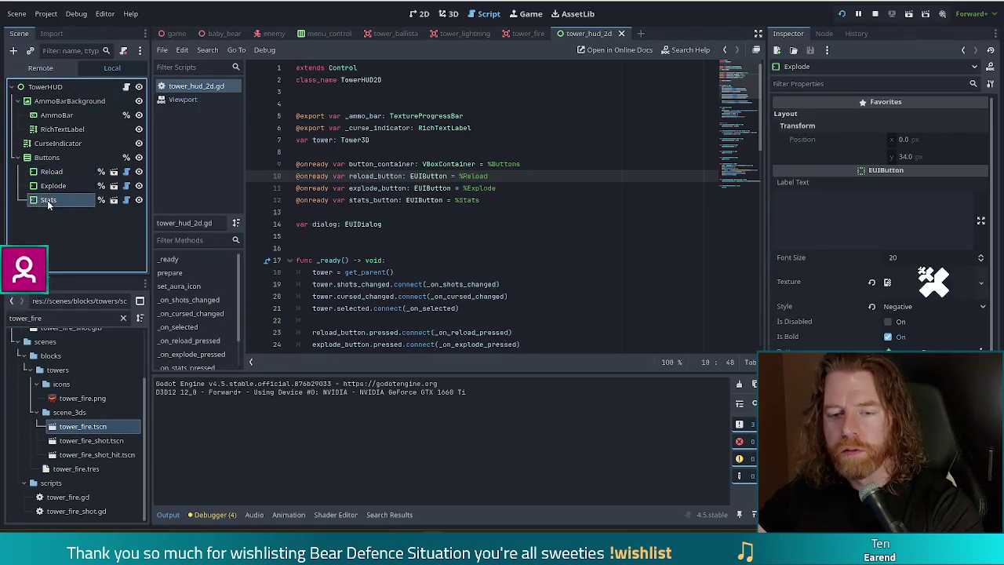
pyautogui.click(50, 171)
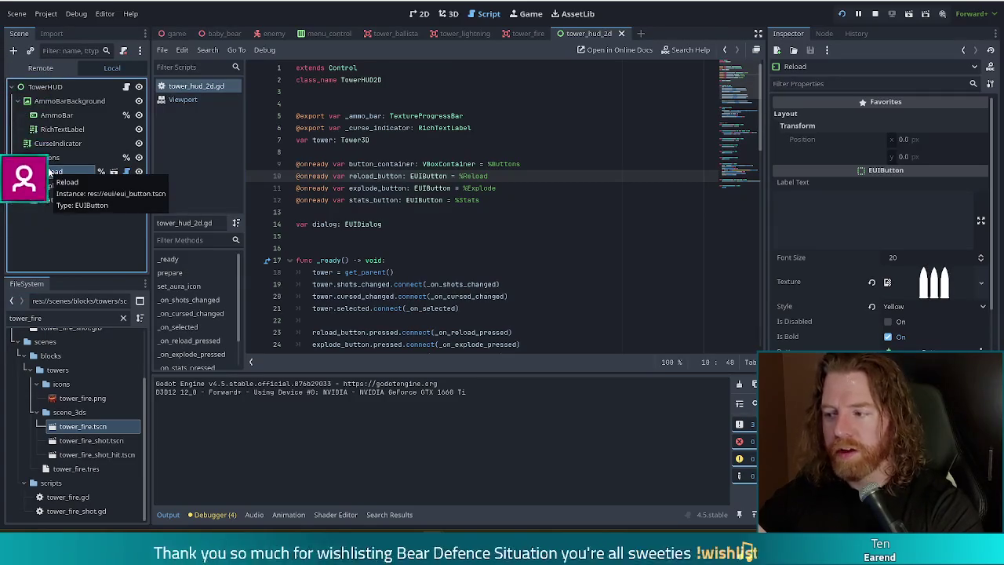
pyautogui.click(53, 186)
pyautogui.click(48, 199)
pyautogui.click(54, 185)
pyautogui.click(53, 172)
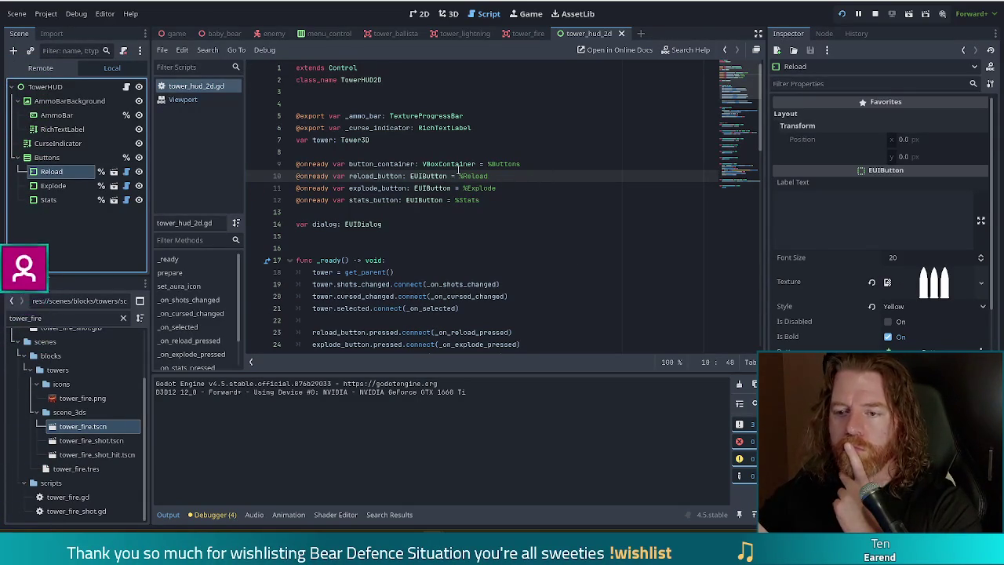
pyautogui.moveTo(458, 167)
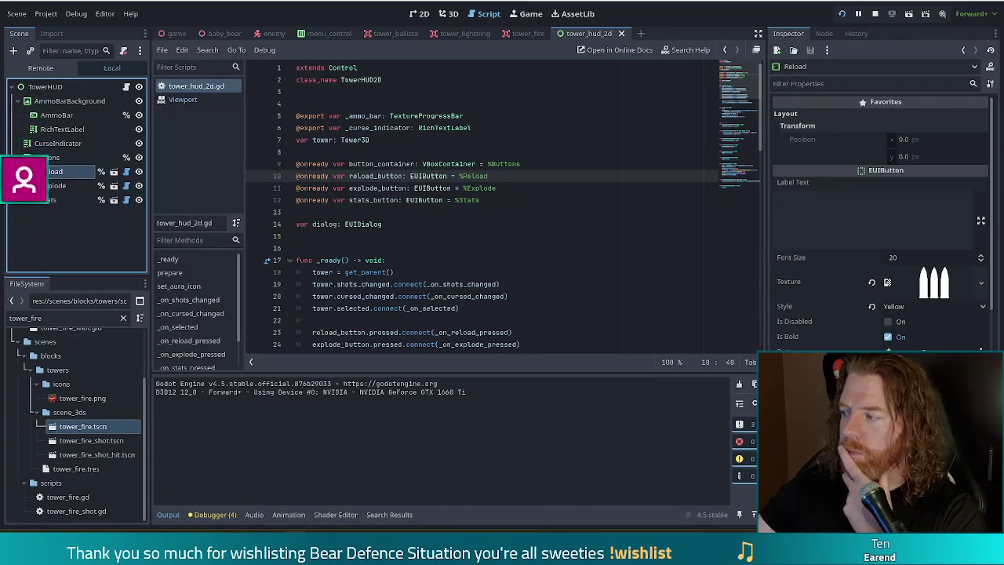
pyautogui.click(439, 187)
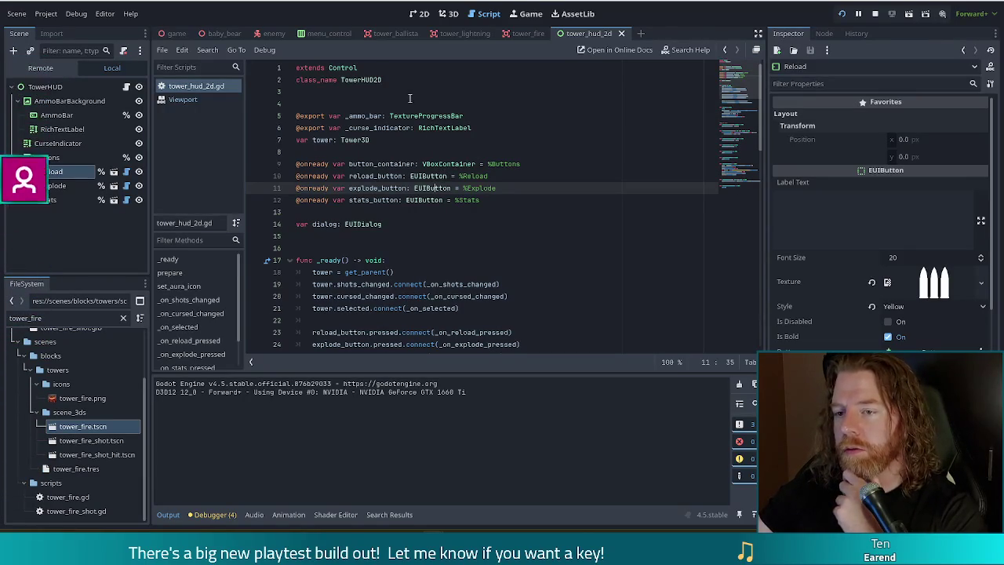
pyautogui.click(436, 128)
pyautogui.click(427, 80)
pyautogui.click(400, 140)
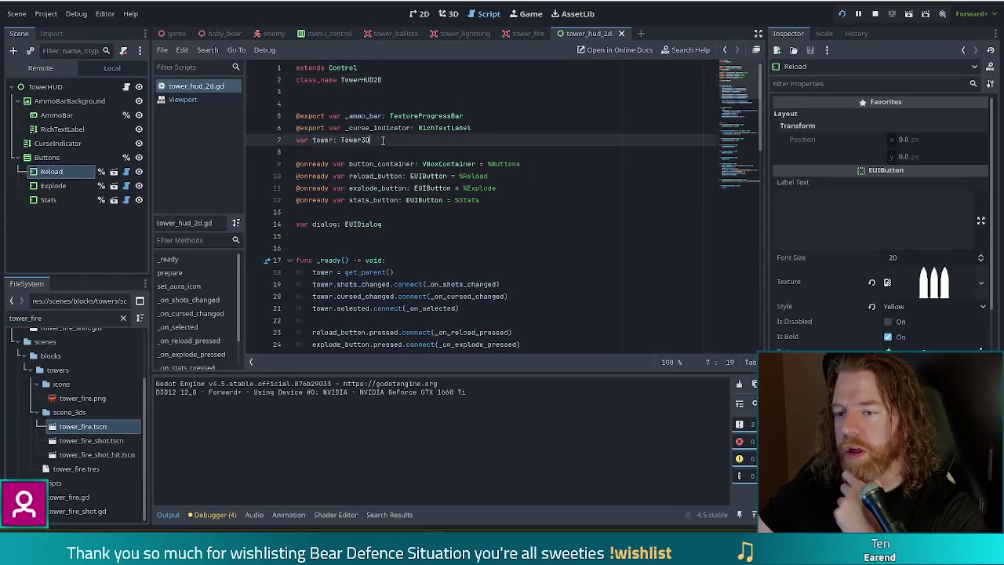
pyautogui.click(400, 82)
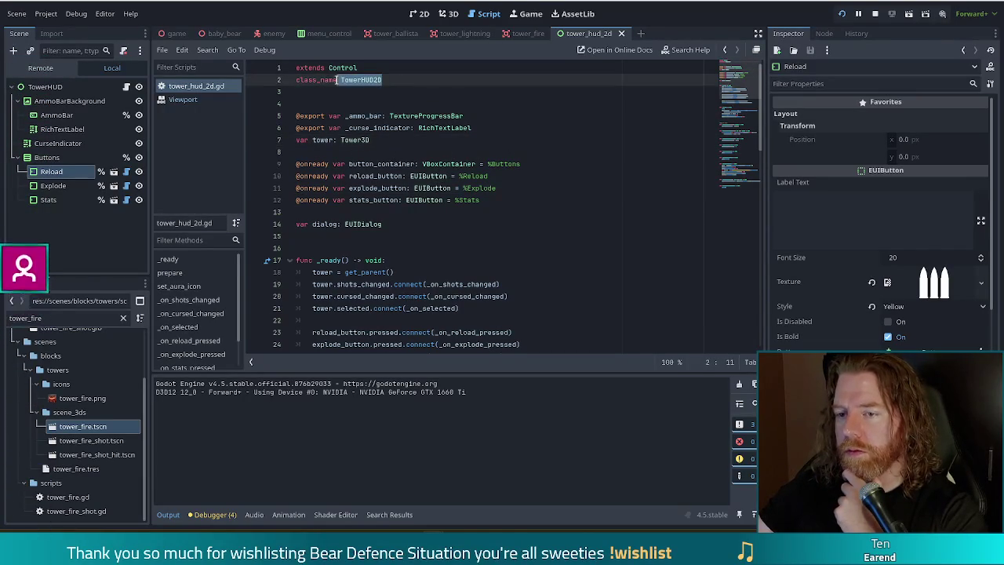
pyautogui.click(424, 164)
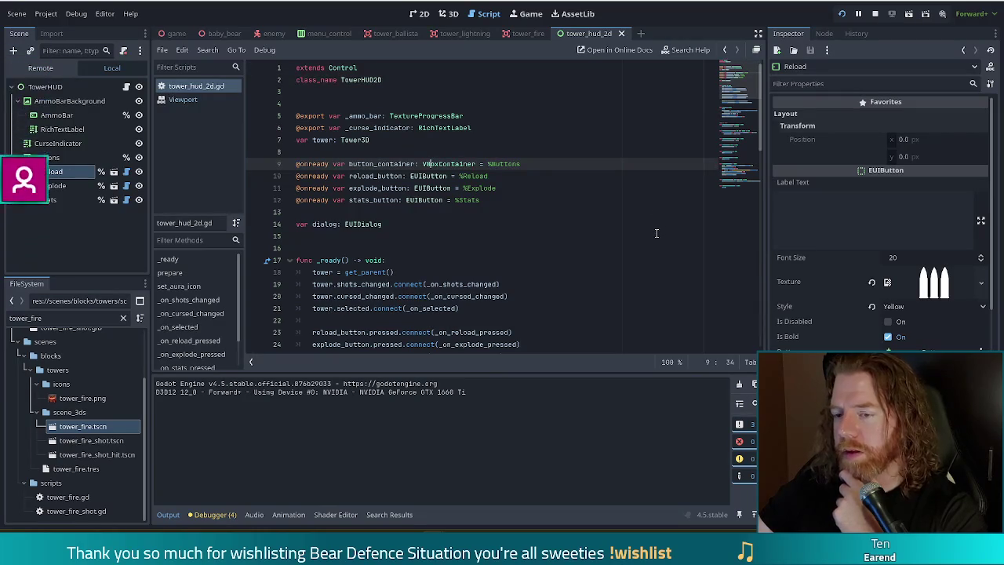
pyautogui.click(404, 176)
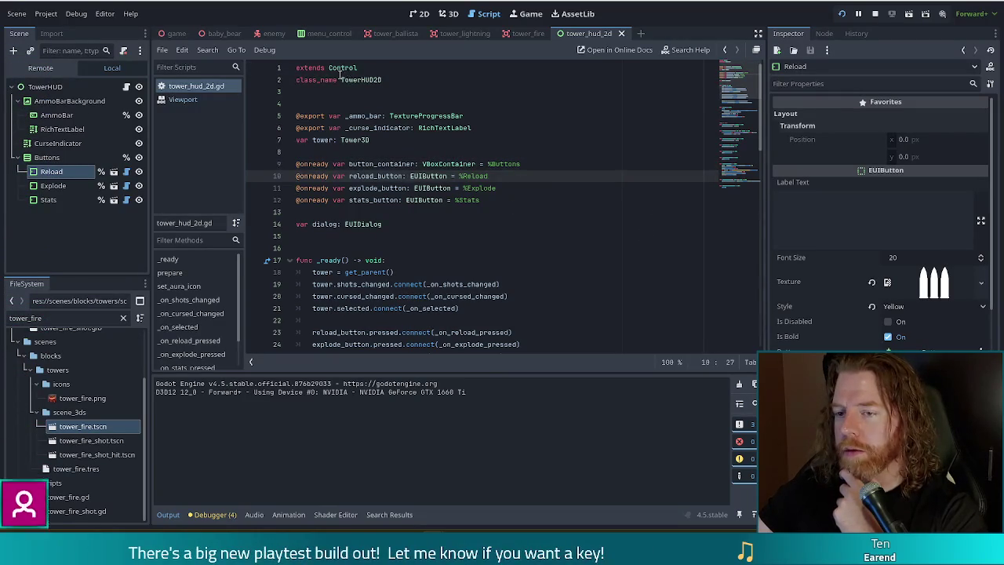
pyautogui.doubleClick(391, 81)
pyautogui.click(393, 82)
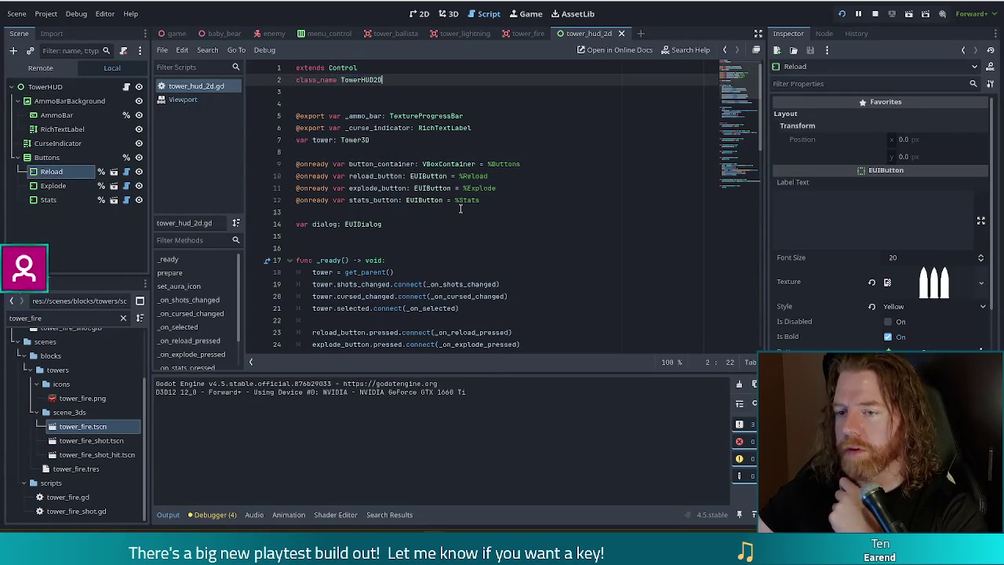
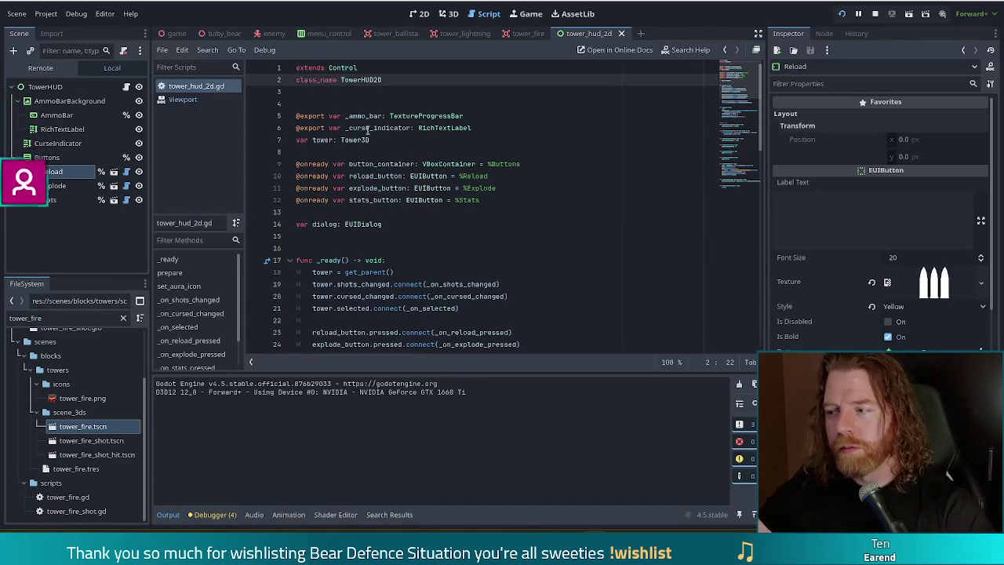
# Step: Filter the FileSystem for 'tooltip' and open tooltip2.gd and the old tooltip.tscn scene
pyautogui.click(510, 201)
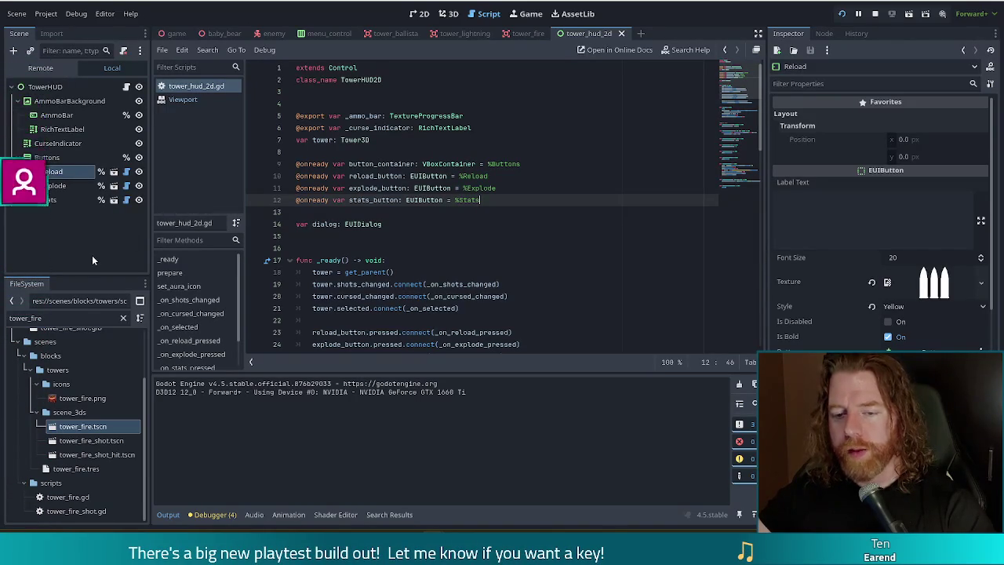
pyautogui.click(3, 317)
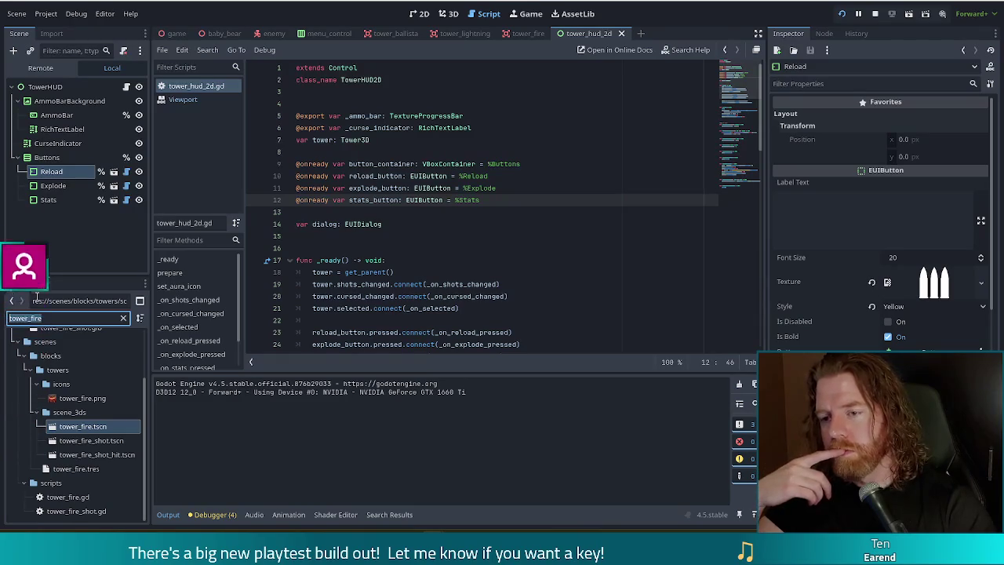
pyautogui.write('tooltip')
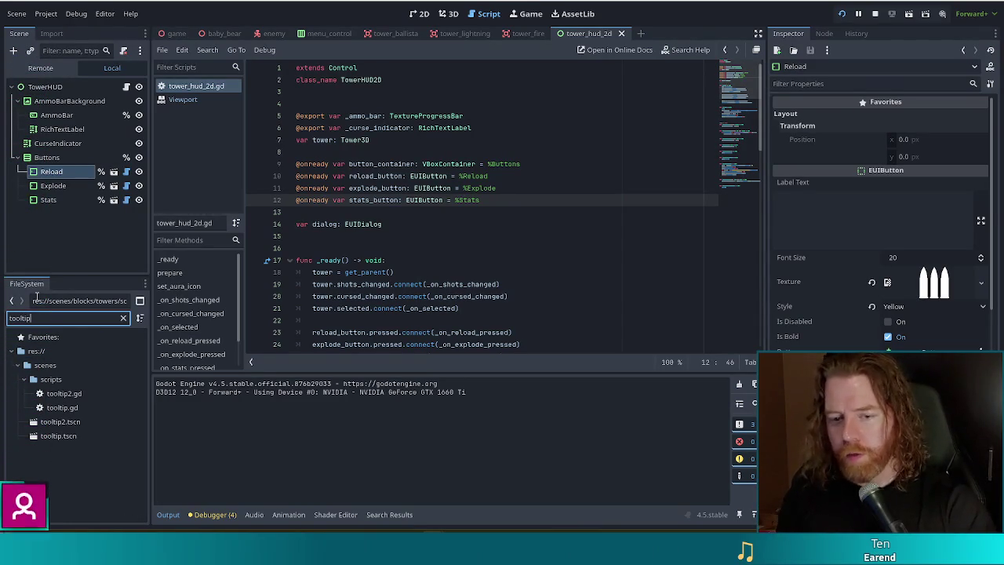
pyautogui.doubleClick(62, 396)
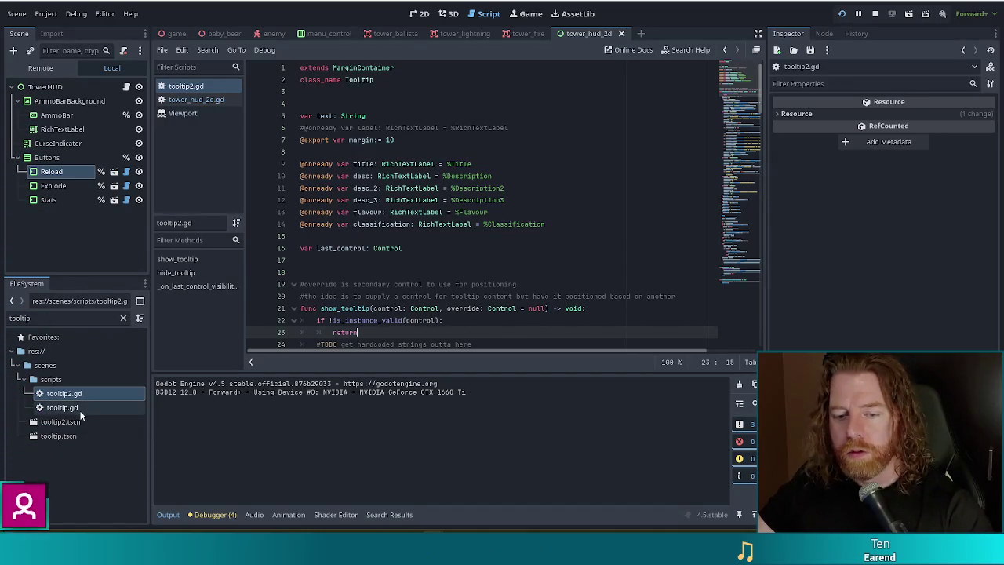
pyautogui.click(71, 438)
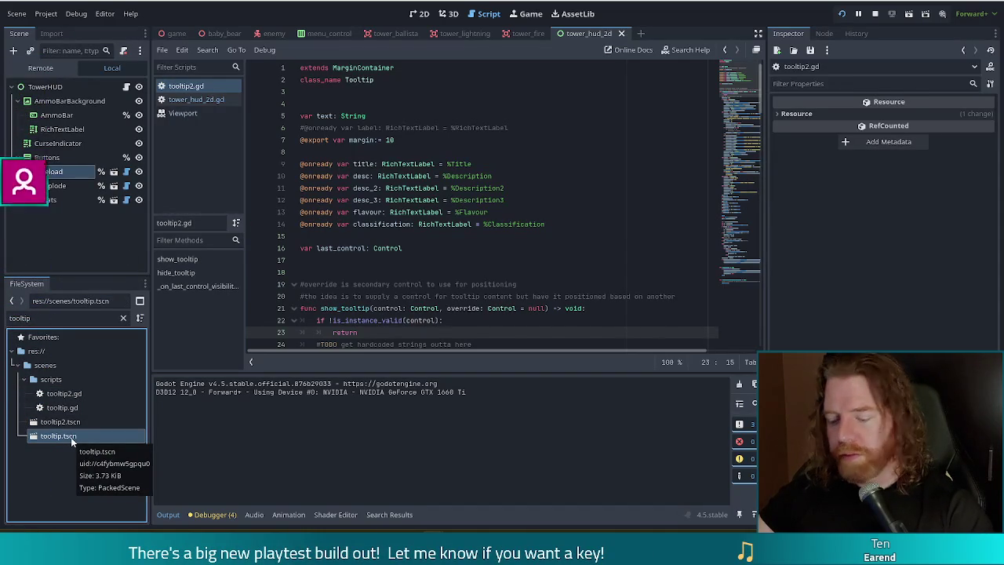
pyautogui.doubleClick(70, 437)
pyautogui.click(421, 14)
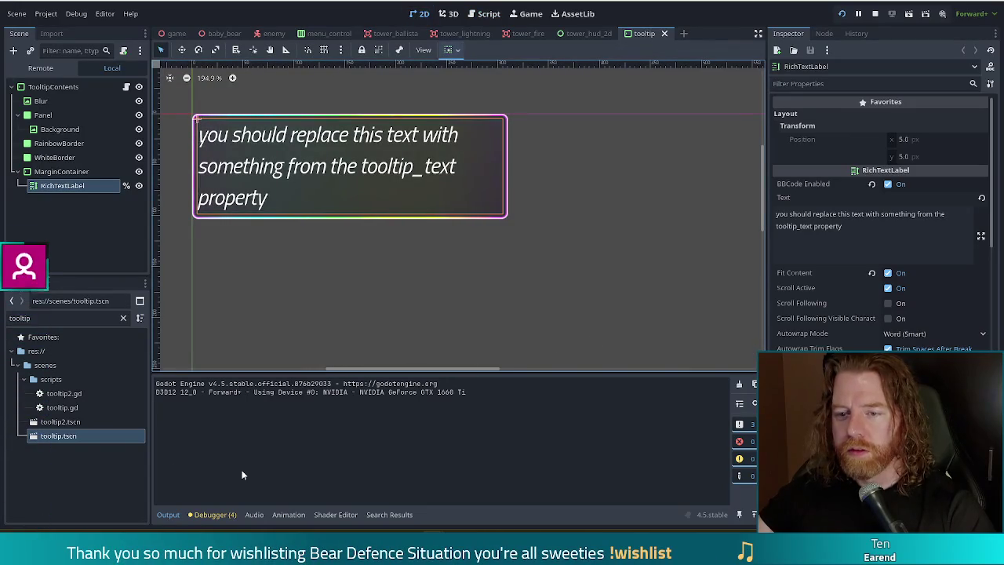
# Step: Remove tooltip.tscn and tooltip.gd from the project, then save and close the old tooltip scene
pyautogui.click(47, 459)
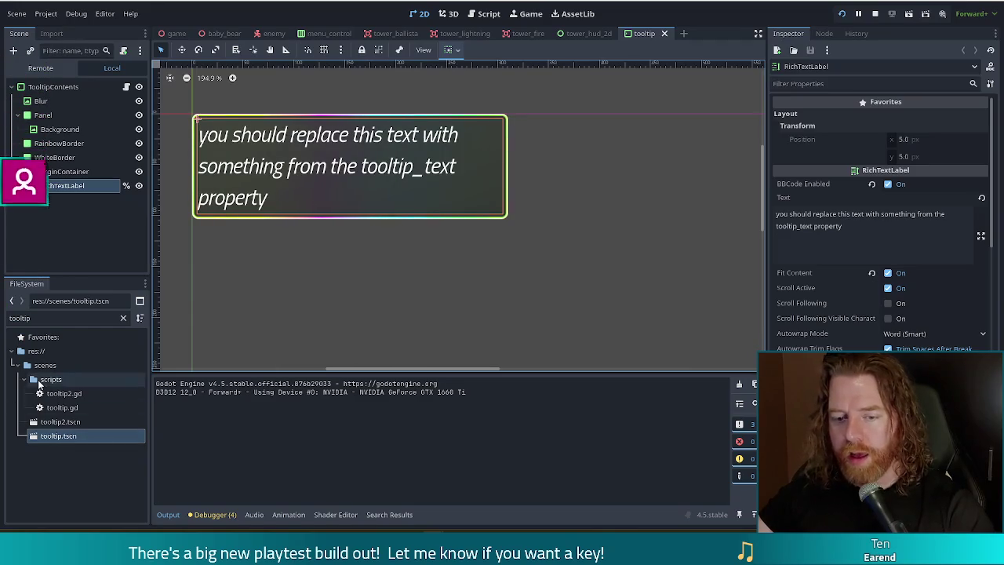
pyautogui.click(58, 436)
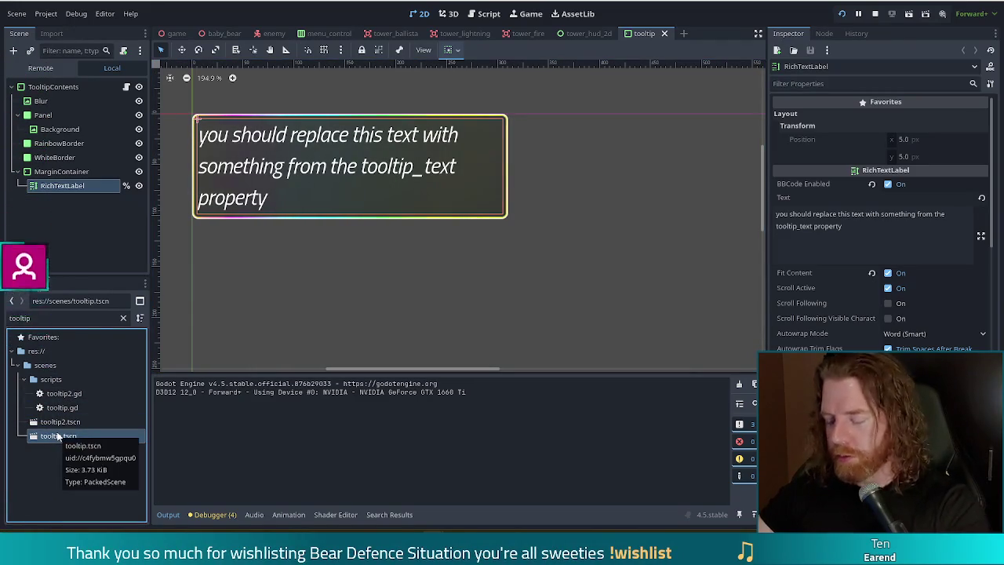
pyautogui.press('Delete')
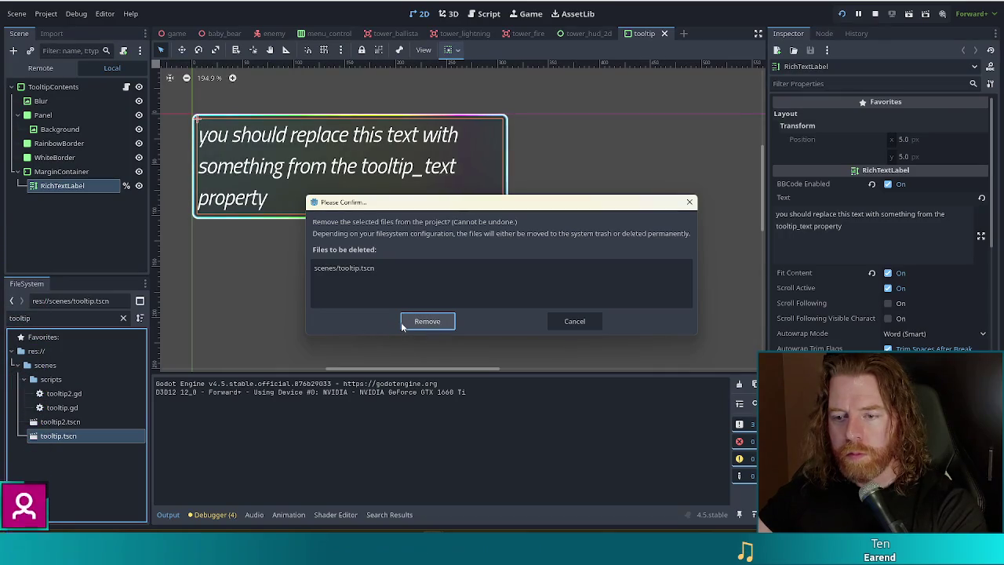
pyautogui.click(427, 321)
pyautogui.click(62, 407)
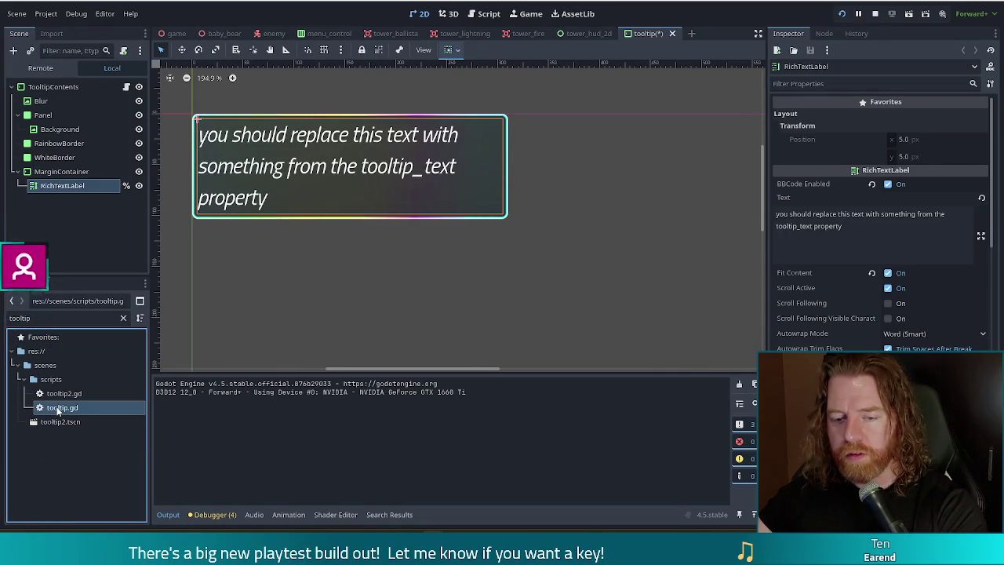
pyautogui.press('Delete')
pyautogui.click(428, 320)
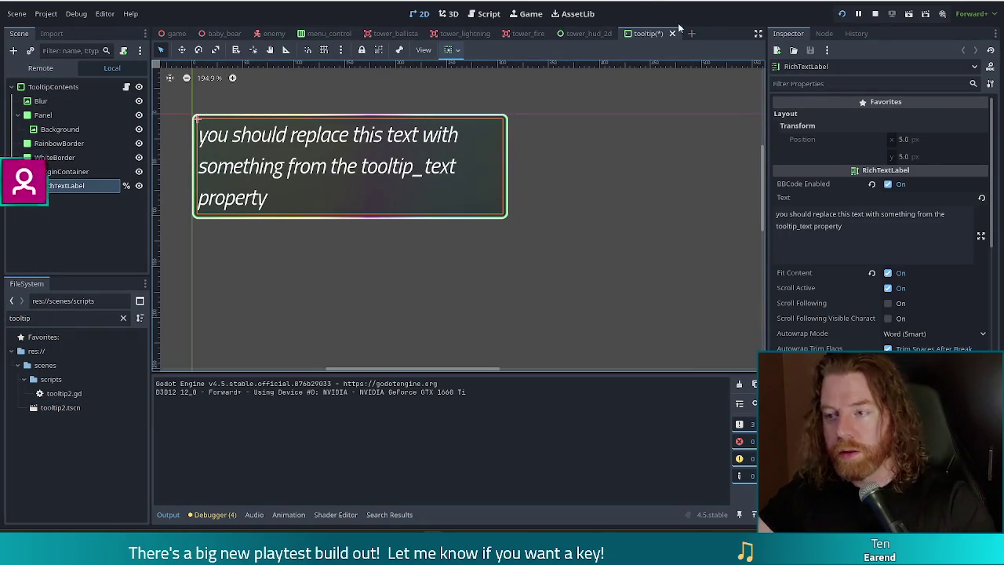
pyautogui.hotkey('ctrl', 's')
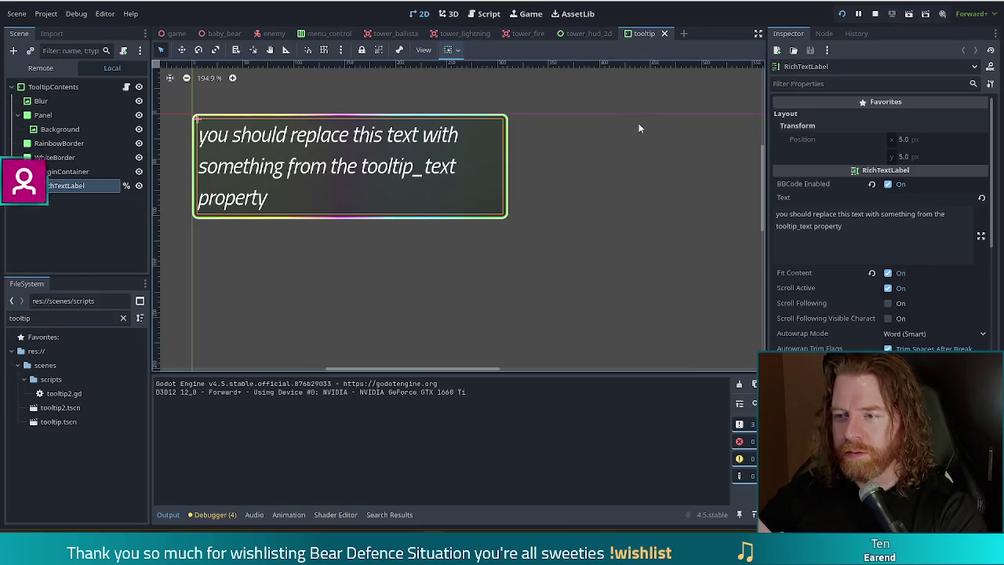
pyautogui.click(664, 33)
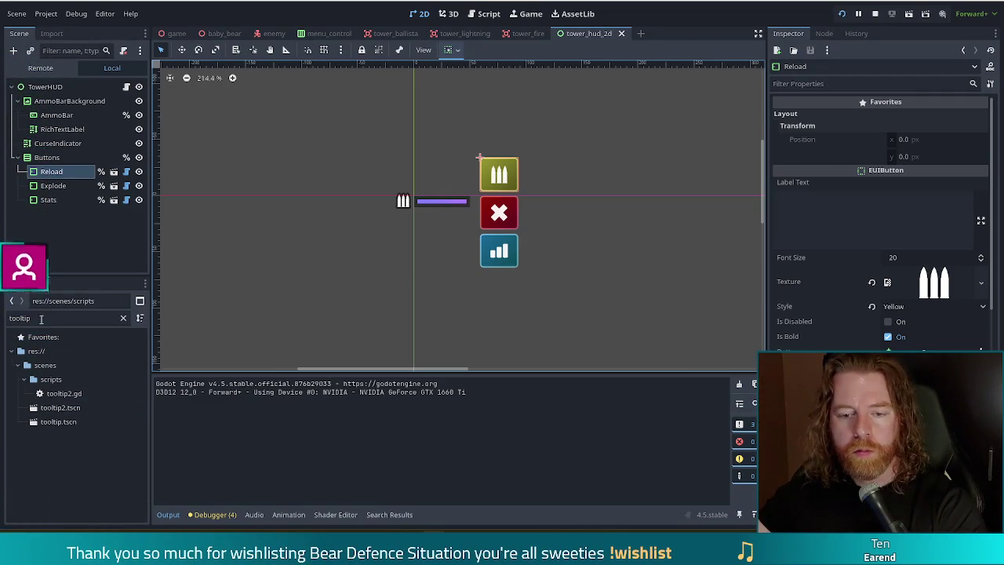
# Step: Refilter the FileSystem for 'toolti' and remove the old tooltip.tscn scene file
pyautogui.click(81, 318)
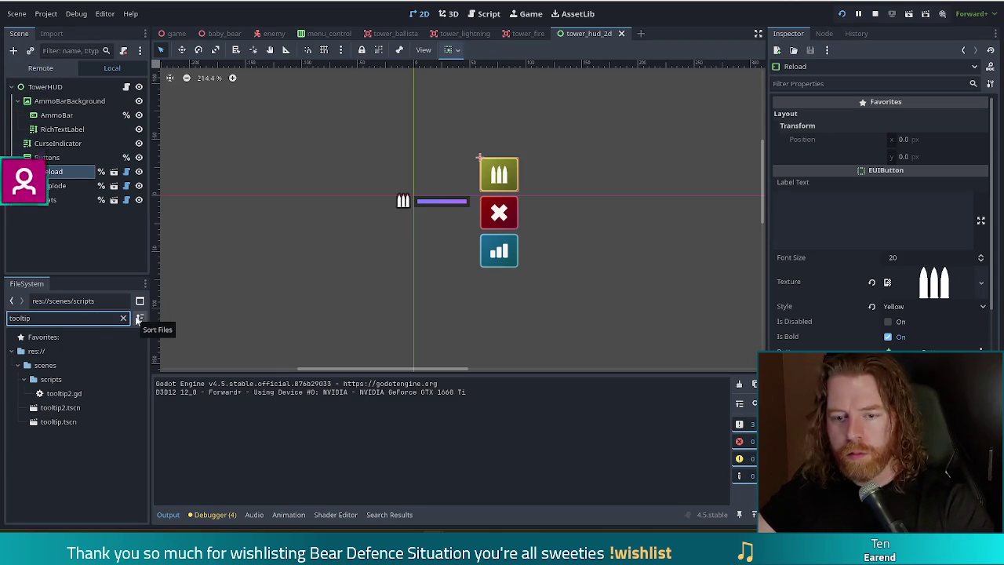
pyautogui.press('Down')
pyautogui.press('Down')
pyautogui.press('Down')
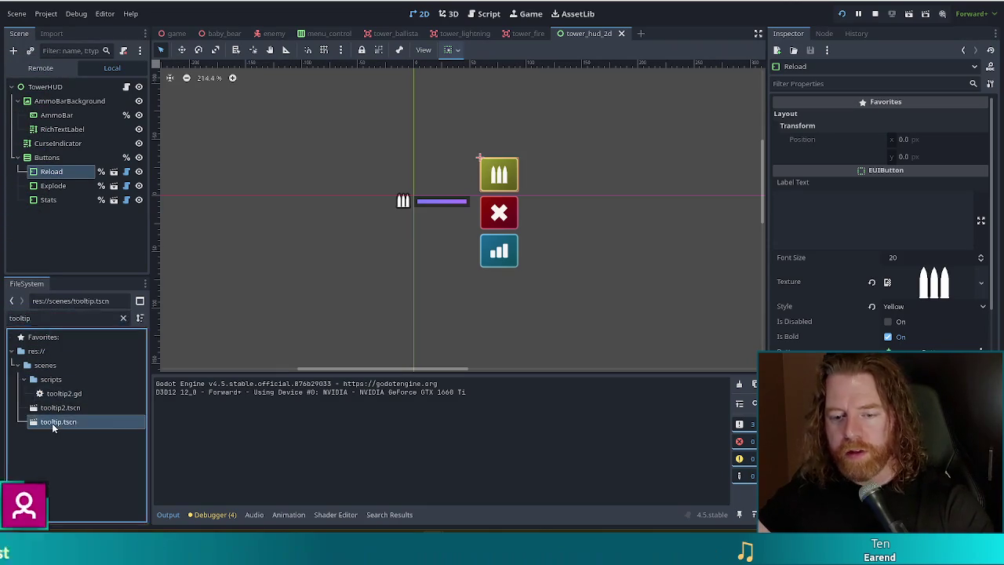
pyautogui.click(123, 318)
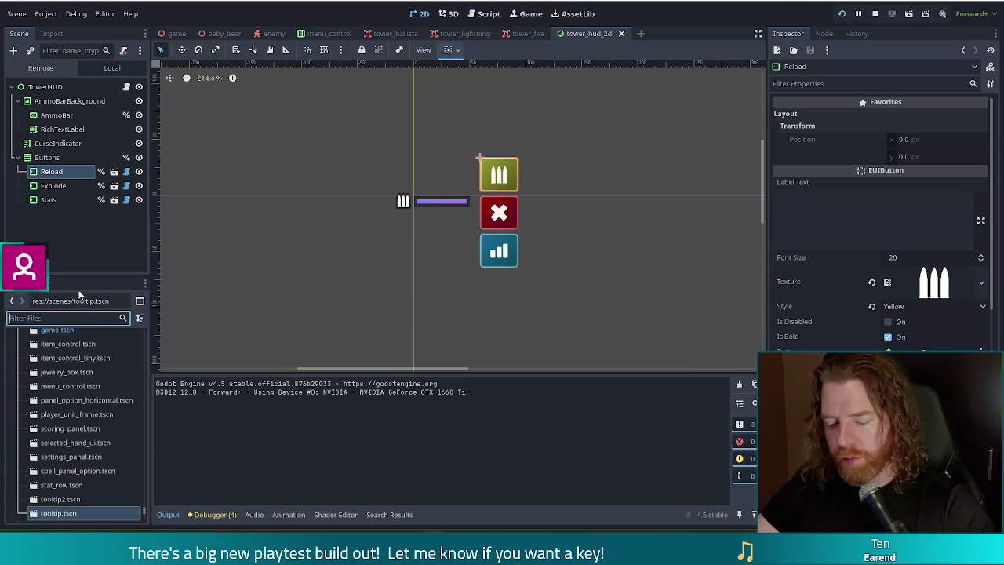
pyautogui.write('toolti')
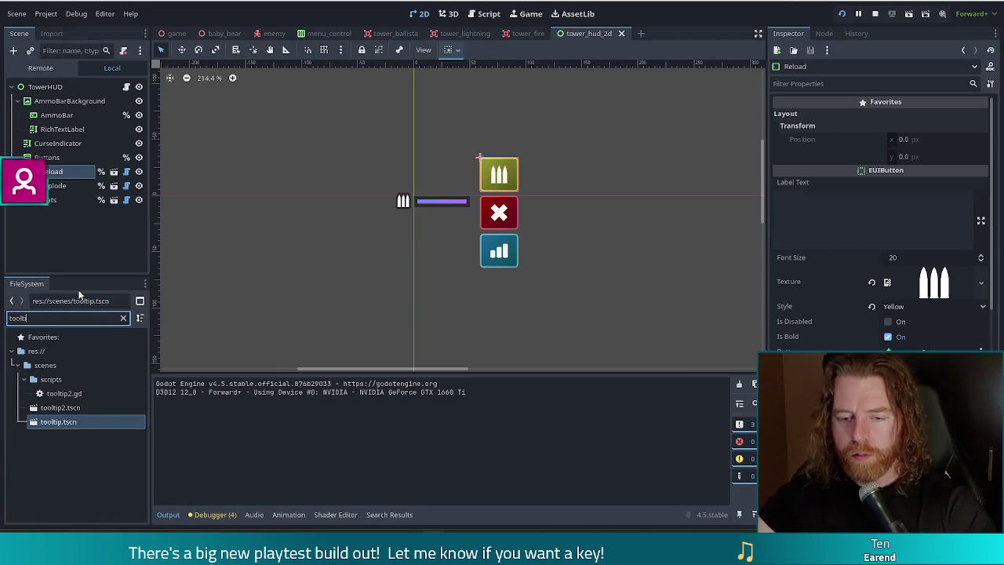
pyautogui.click(67, 408)
pyautogui.click(58, 423)
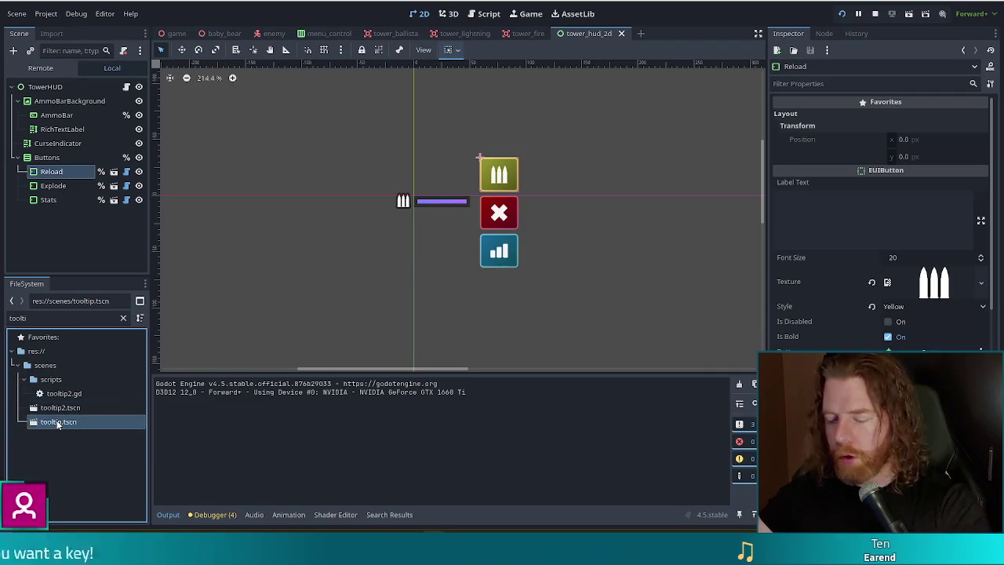
pyautogui.press('Delete')
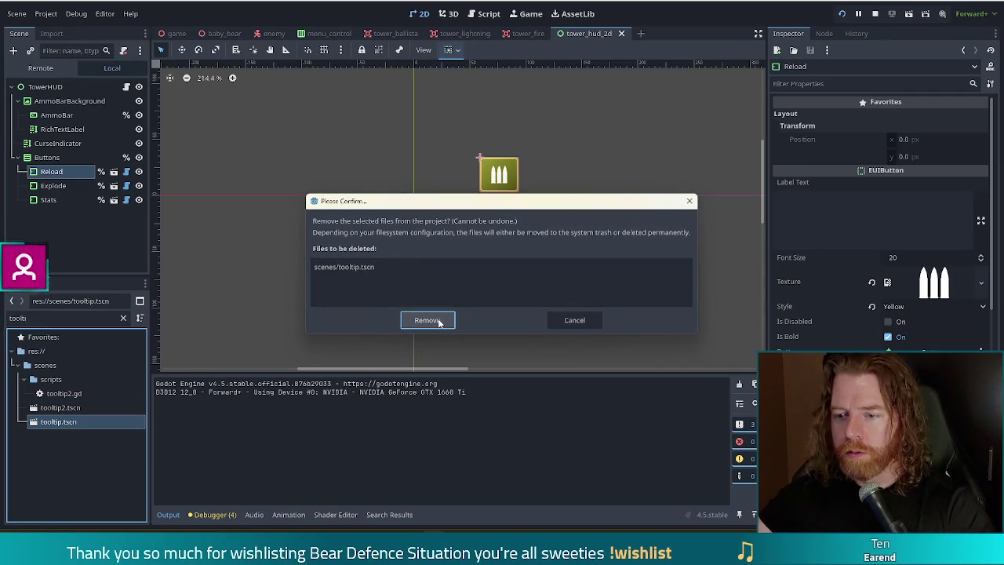
pyautogui.click(427, 320)
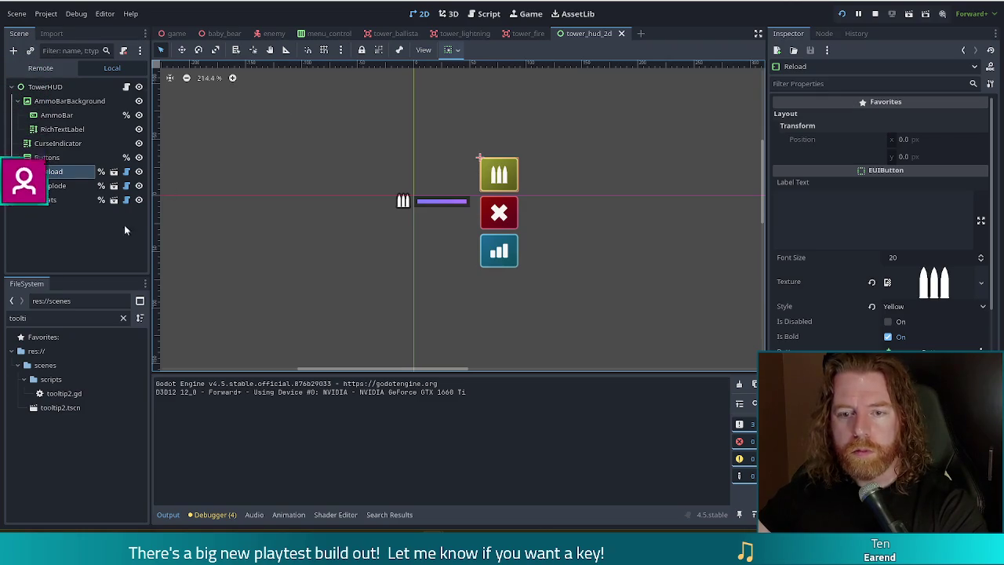
# Step: Open tooltip2.gd and inspect the EUIButton tooltip branch around lines 80–81
pyautogui.doubleClick(64, 393)
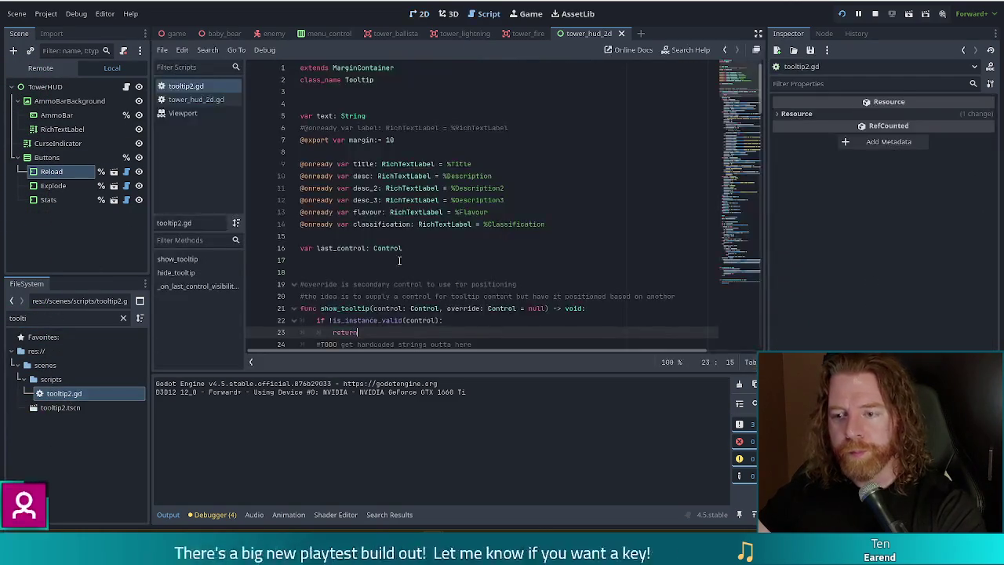
pyautogui.scroll(-15, 731, 150)
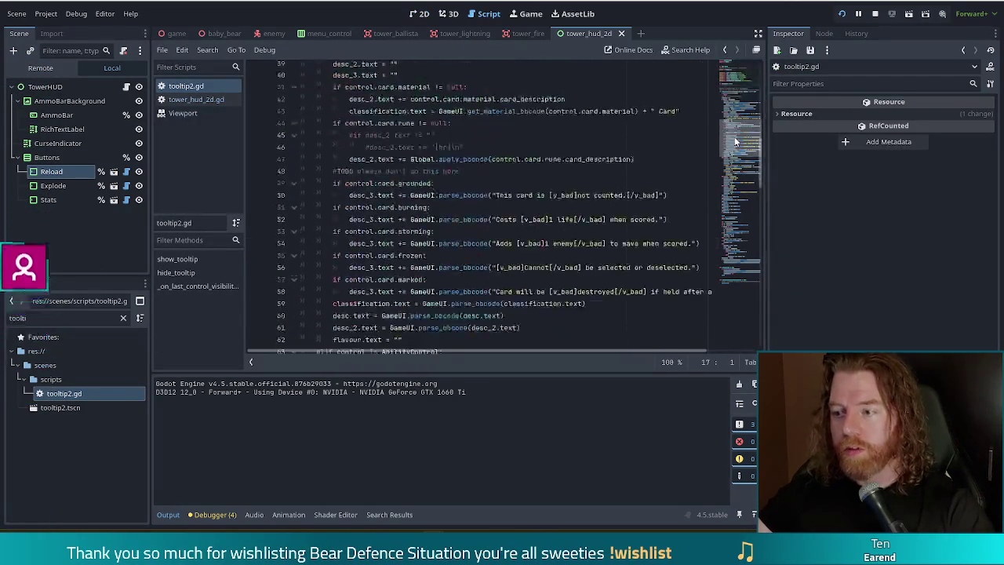
pyautogui.scroll(-2, 731, 161)
pyautogui.click(471, 138)
pyautogui.scroll(-1, 465, 250)
pyautogui.scroll(-2, 465, 251)
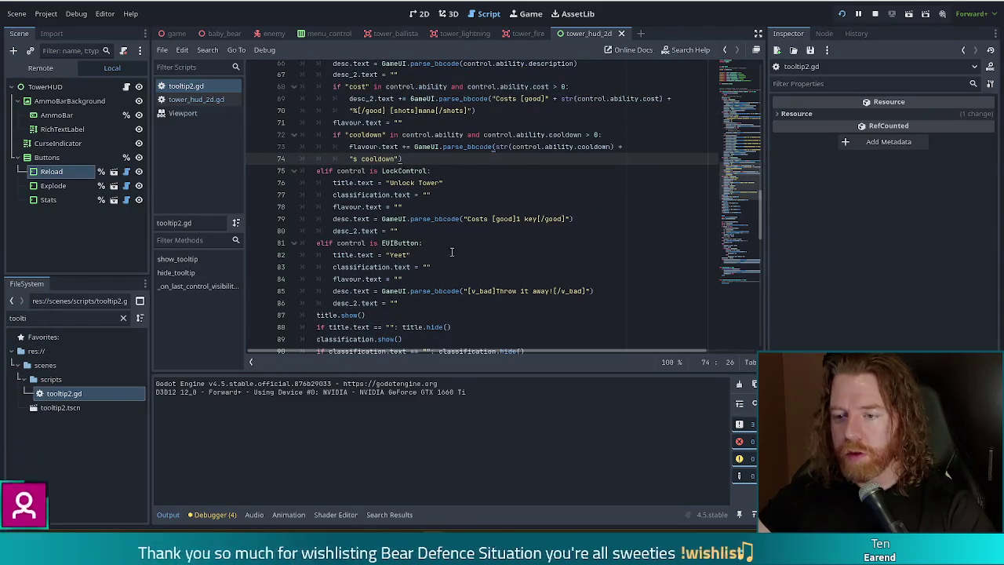
pyautogui.click(470, 235)
pyautogui.scroll(-2, 470, 235)
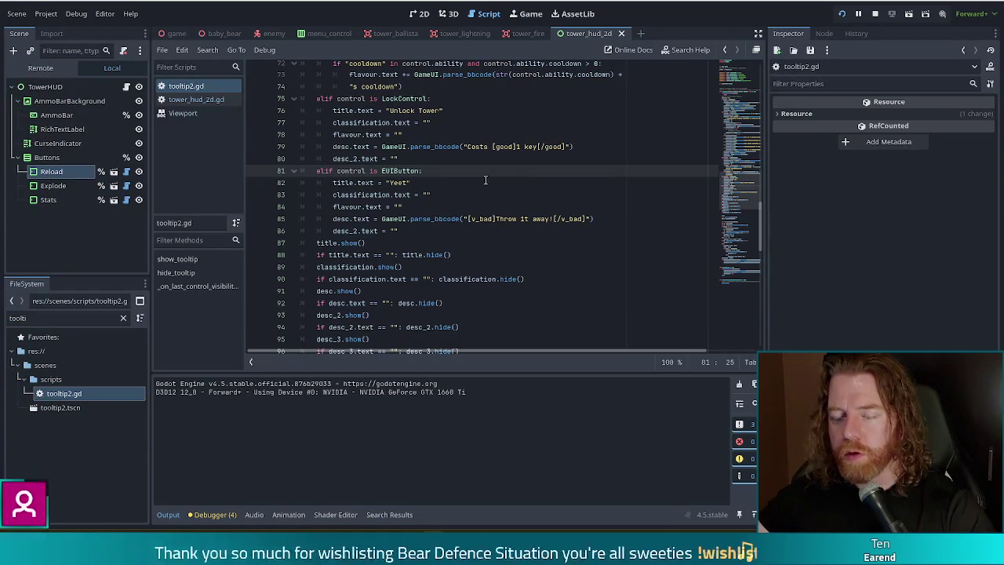
pyautogui.click(357, 195)
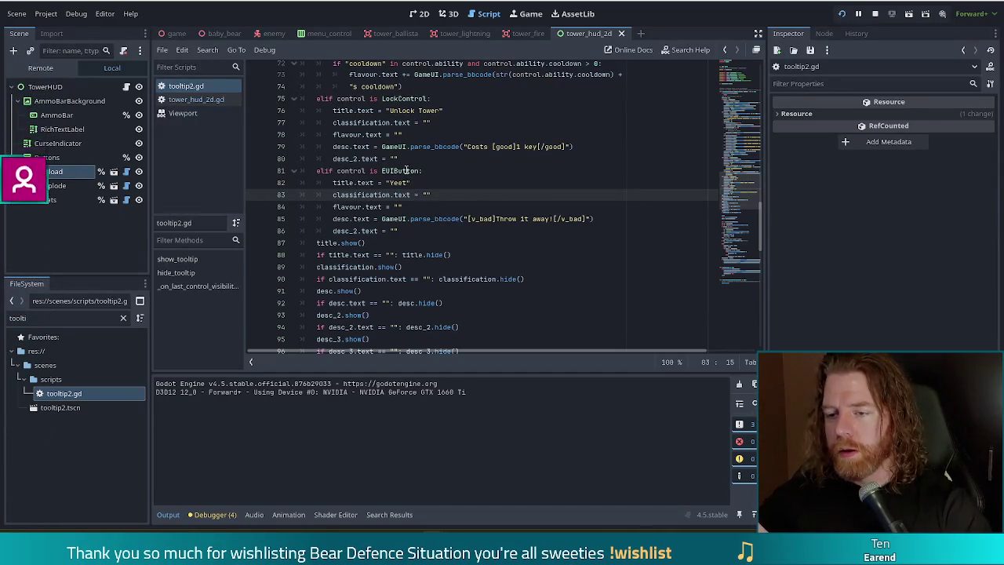
pyautogui.click(434, 157)
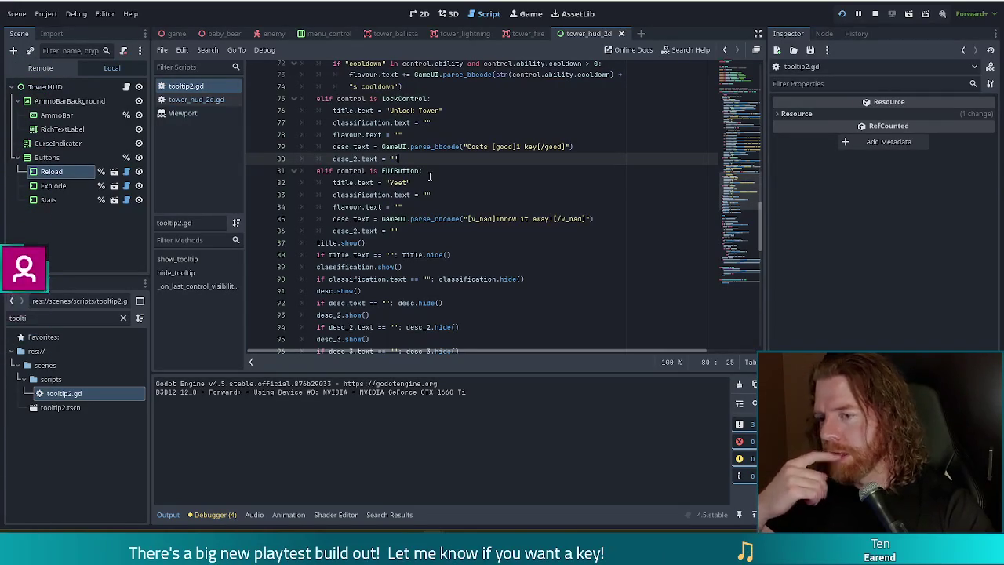
pyautogui.click(419, 170)
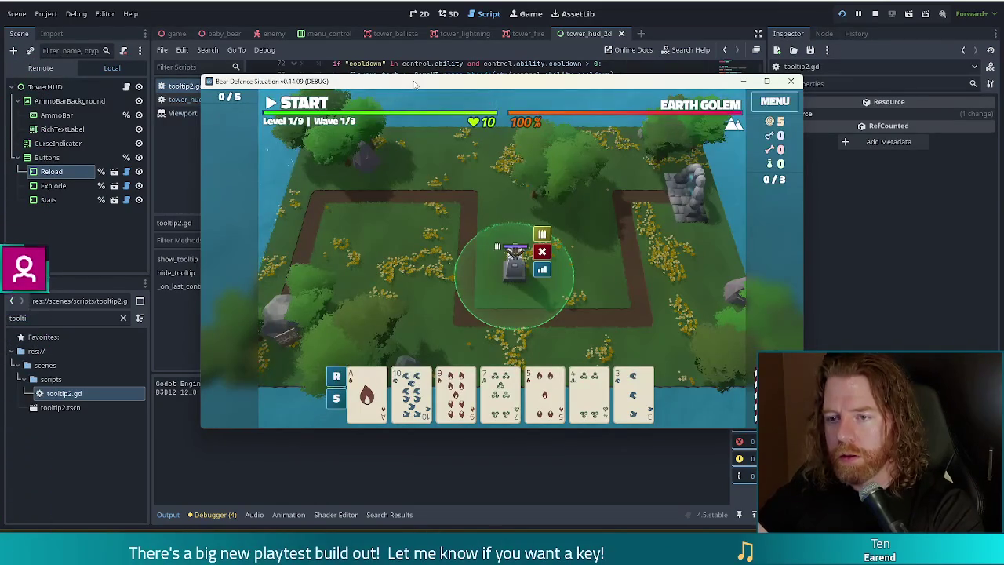
# Step: Add the Stocked Up wish with 'add_wish stocked_up' and check its Yeet discard tooltip
pyautogui.press('`')
pyautogui.write('ad')
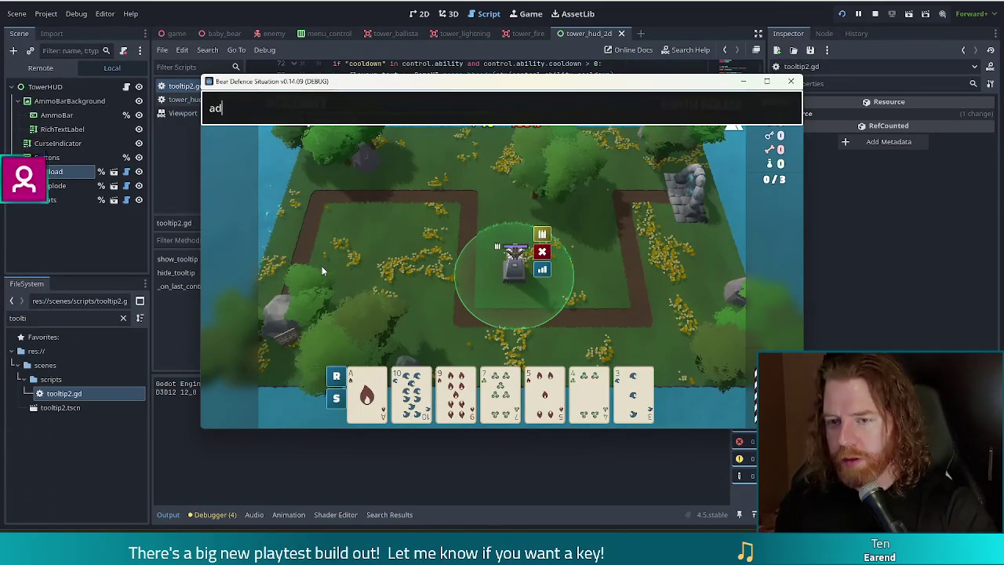
pyautogui.write('d_wis')
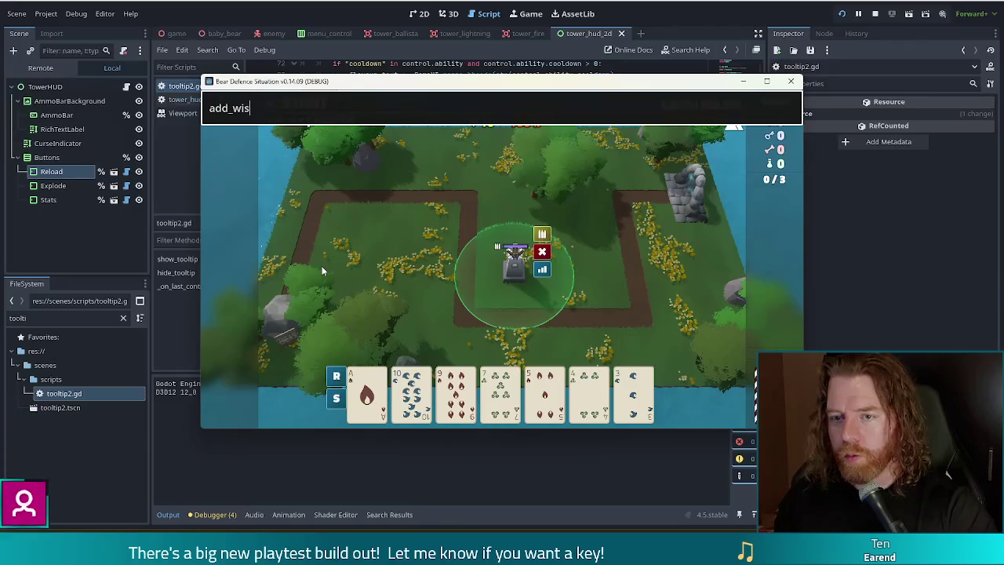
pyautogui.write('h stocked_up')
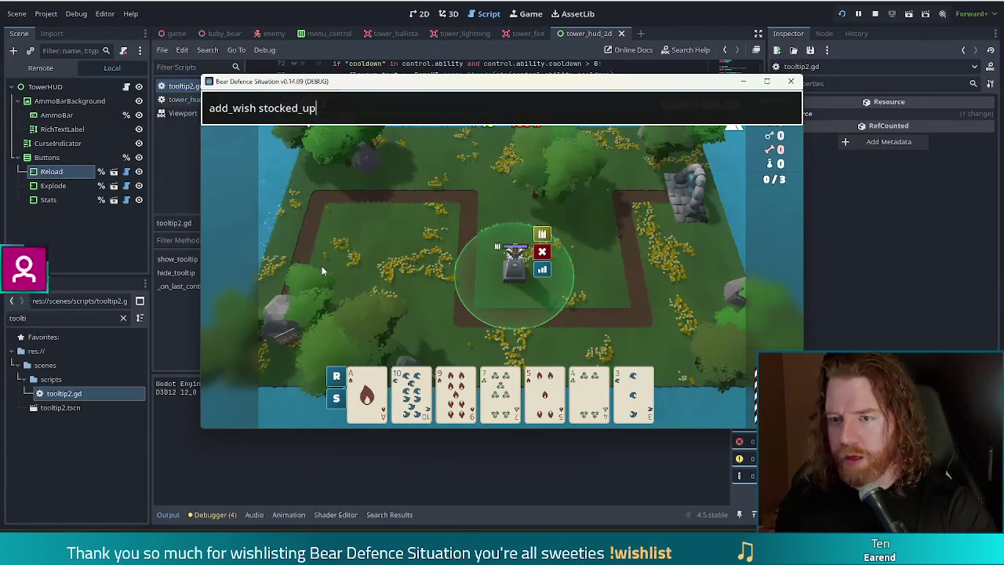
pyautogui.press('Return')
pyautogui.click(238, 279)
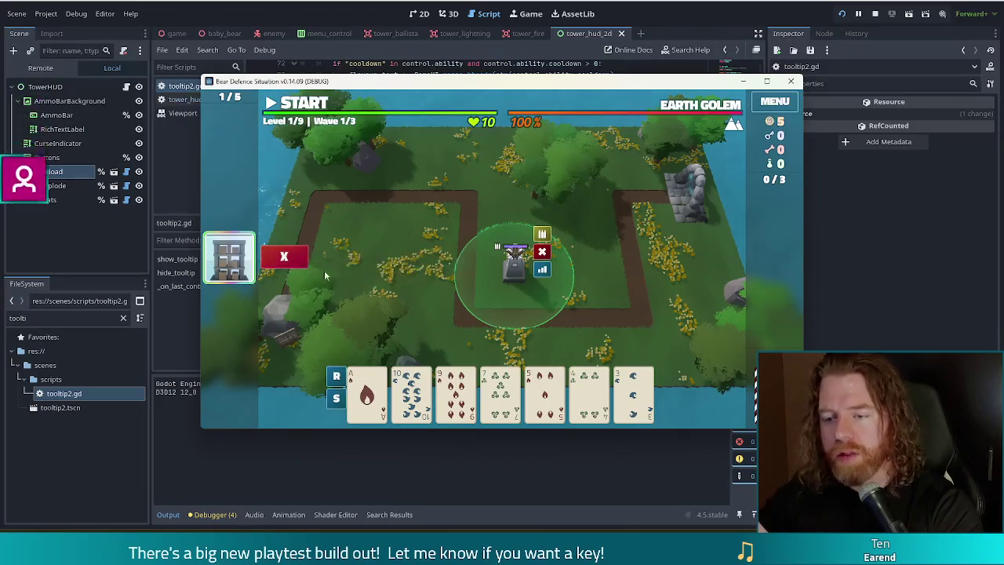
pyautogui.moveTo(246, 265)
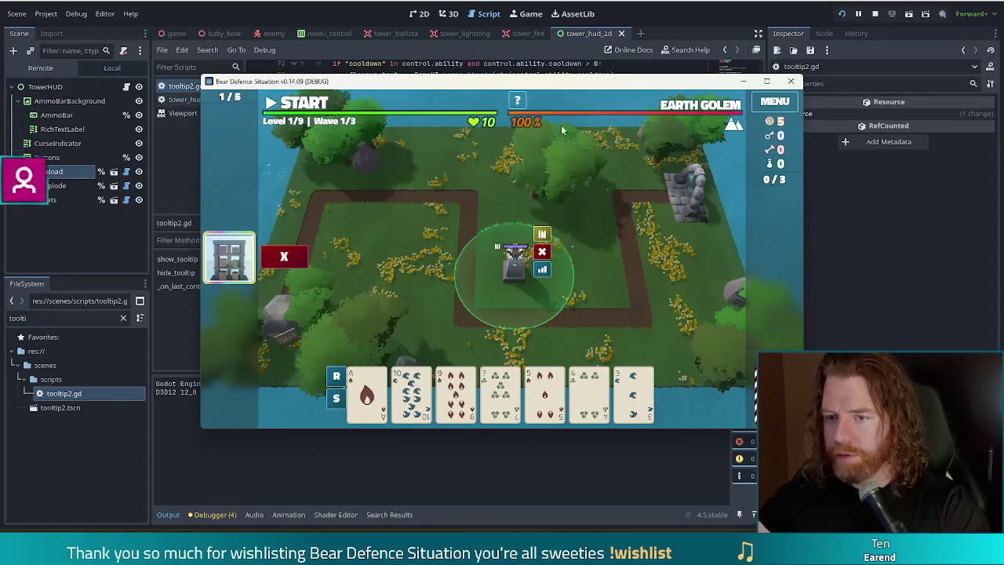
pyautogui.press('`')
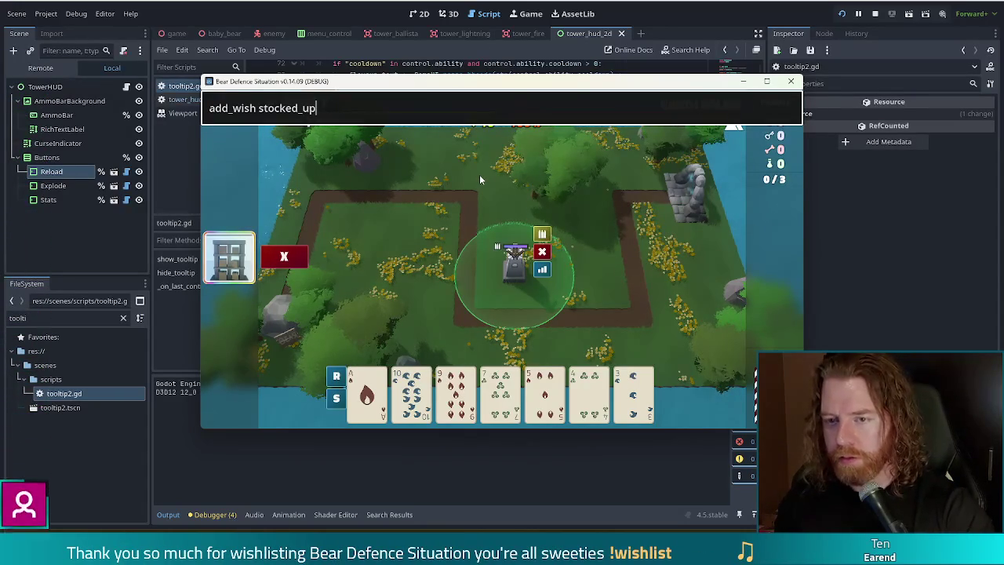
# Step: Add the Transmute Material: Ruby bottled spell via the console and select it
pyautogui.press('Return')
pyautogui.write('add')
pyautogui.write('sure')
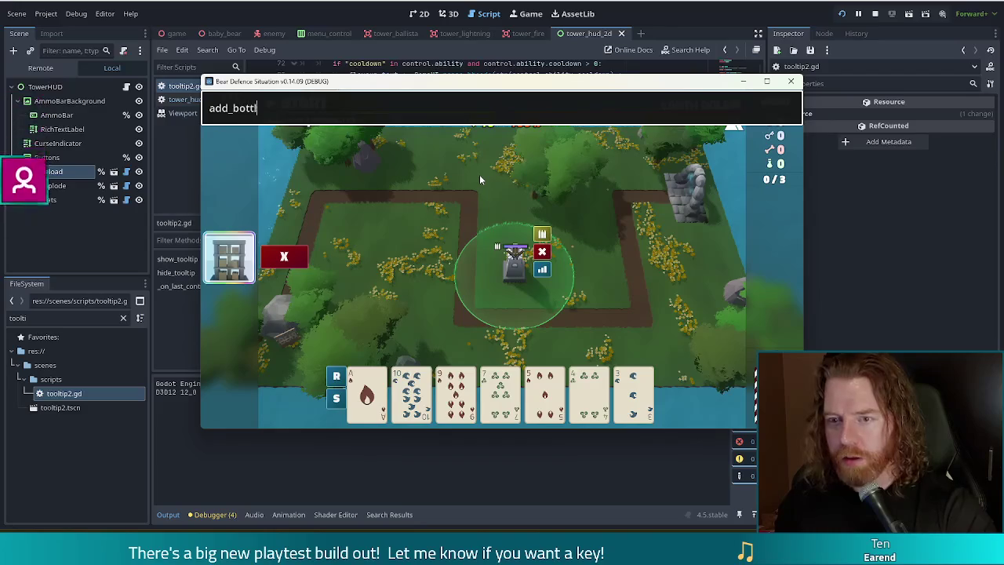
pyautogui.write('transmute')
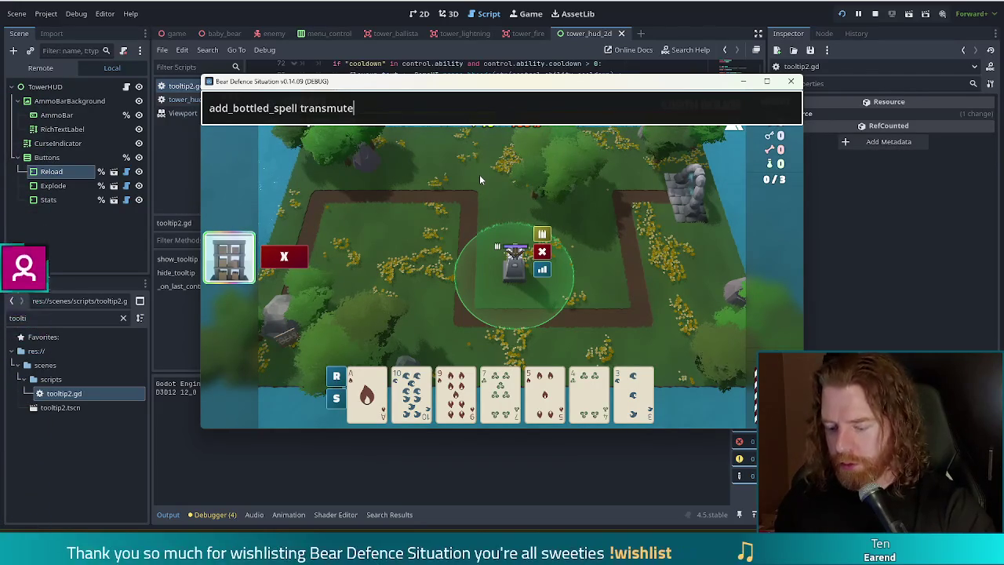
pyautogui.write('_ruby')
pyautogui.press('Return')
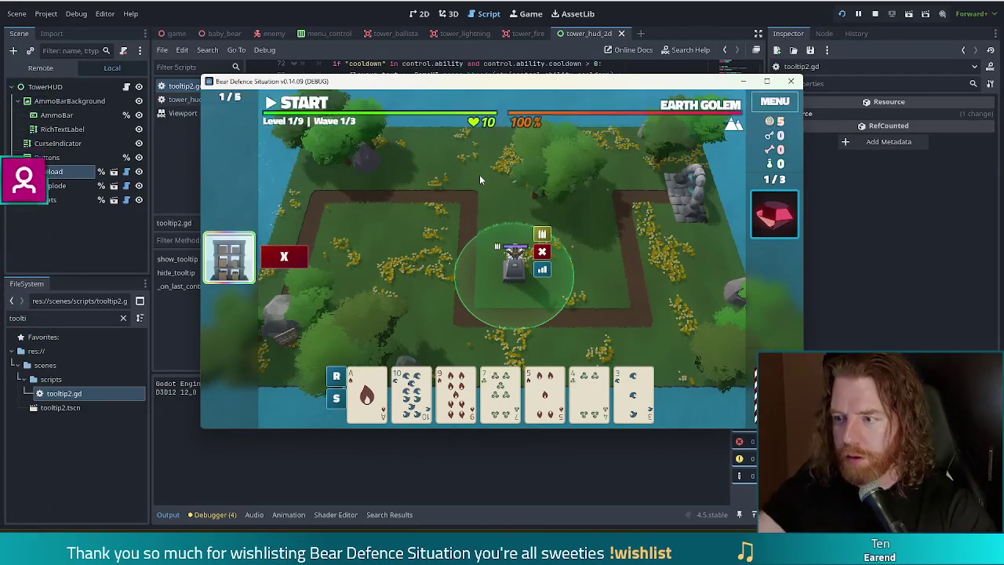
pyautogui.moveTo(780, 222)
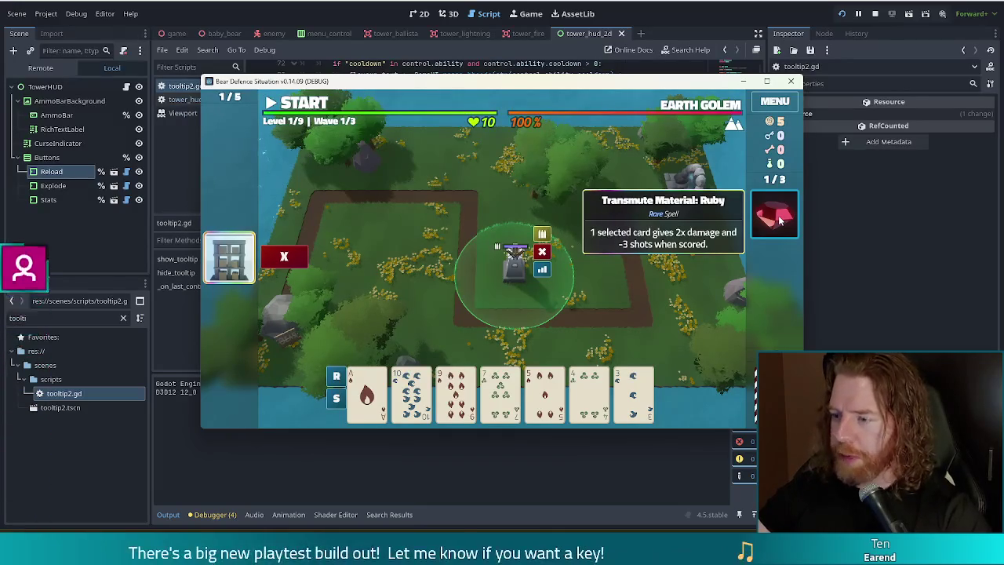
pyautogui.click(781, 222)
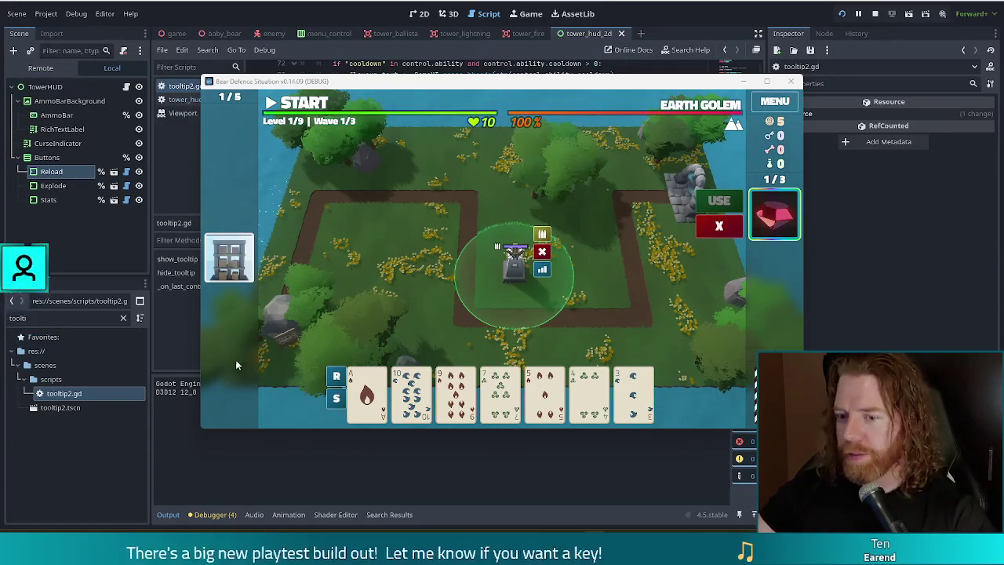
# Step: Deselect the ruby spell and tower, then pick the 9 of Fire card for a Ballista Tower
pyautogui.click(782, 232)
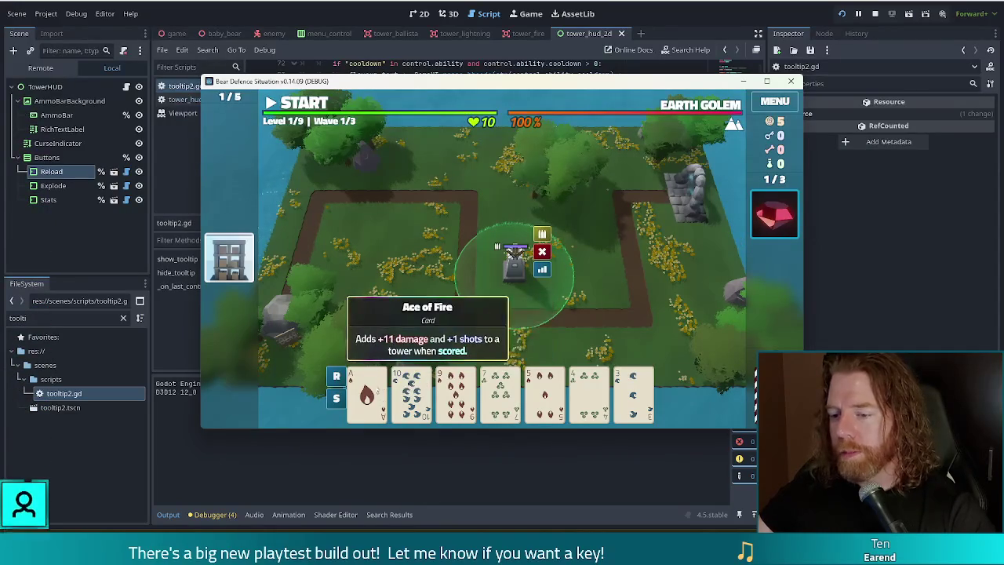
pyautogui.click(651, 300)
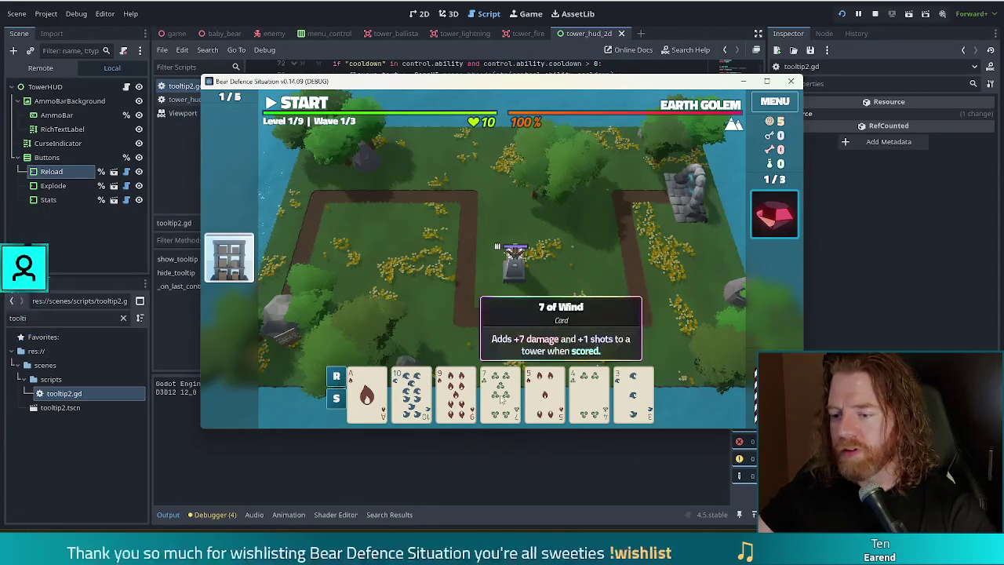
pyautogui.click(444, 401)
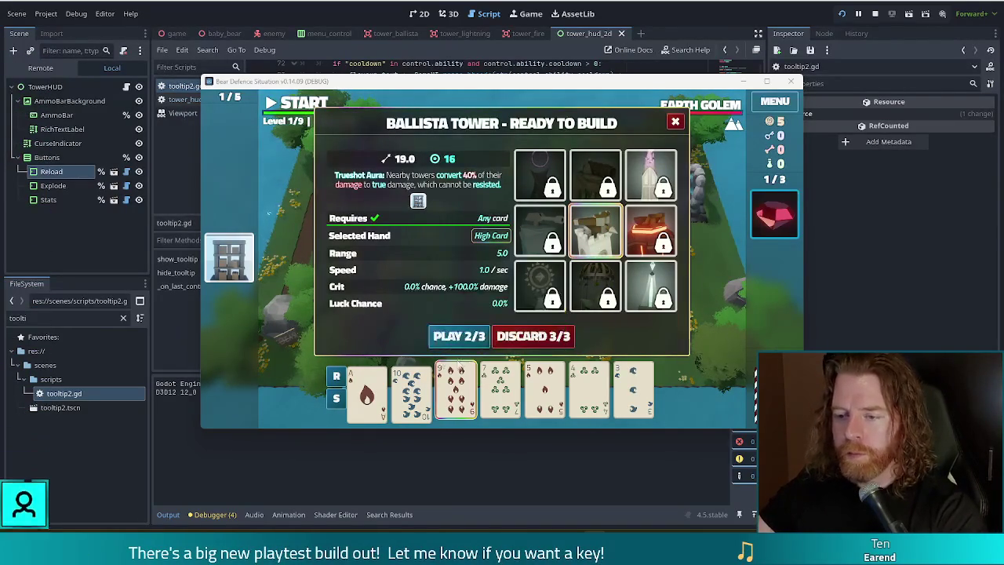
# Step: Build a second ballista beside the first tower and play wave 1 to its Wave Complete summary
pyautogui.click(459, 338)
pyautogui.click(578, 266)
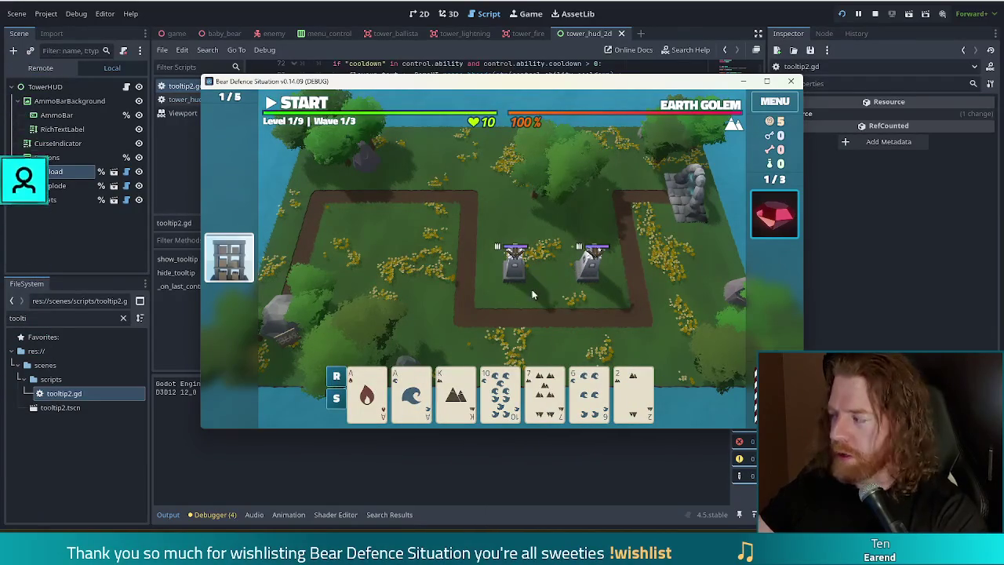
pyautogui.press('space')
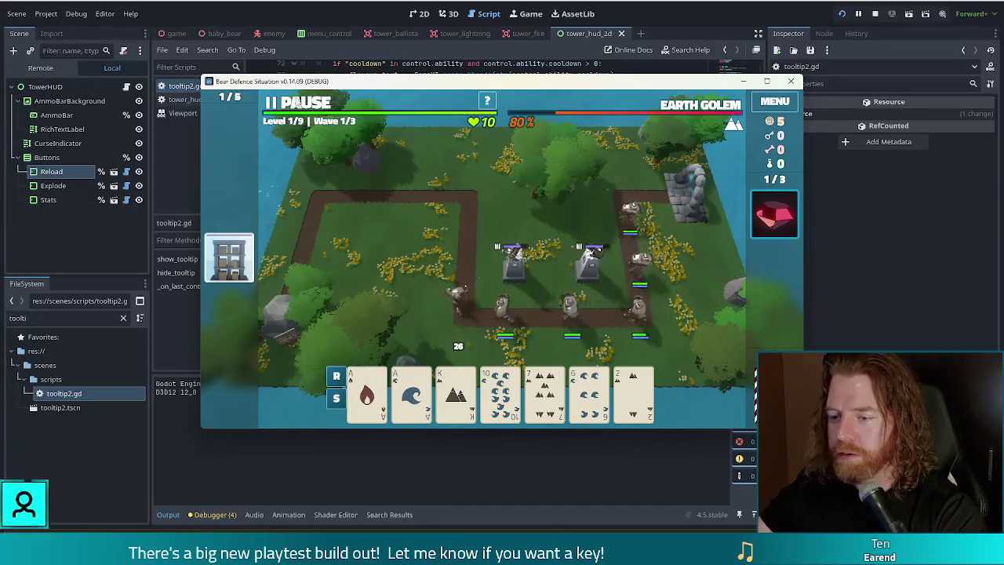
pyautogui.click(299, 103)
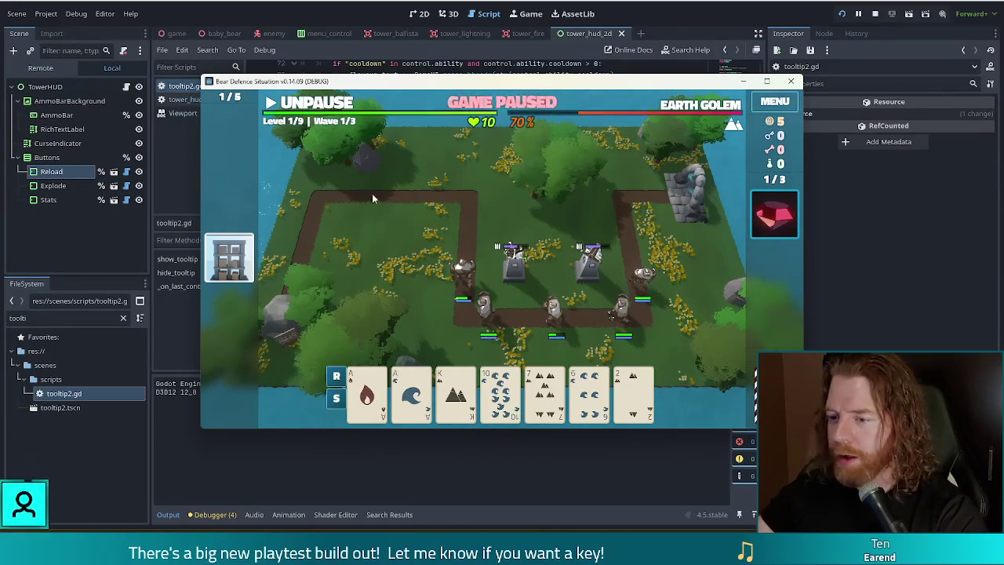
pyautogui.click(318, 103)
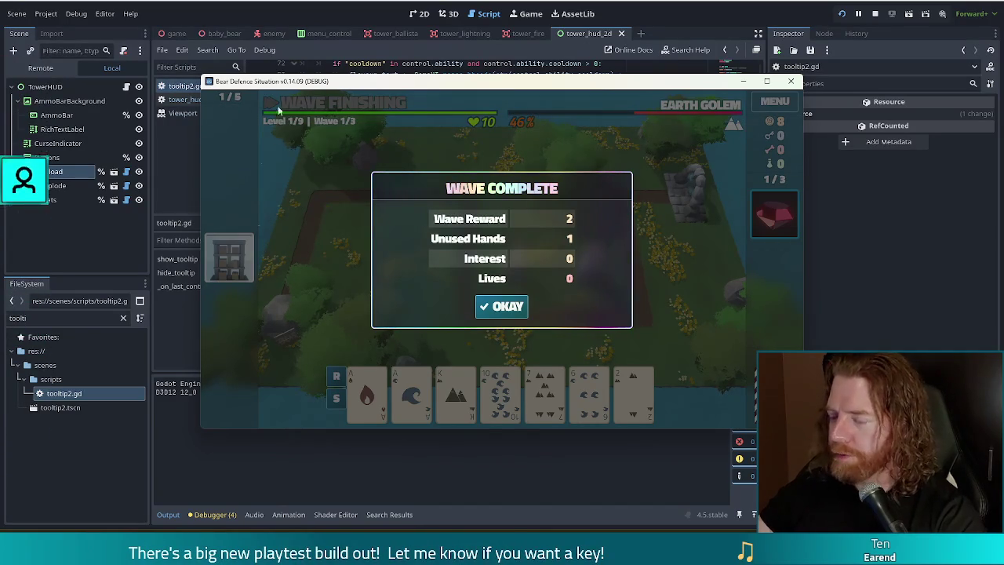
pyautogui.click(506, 306)
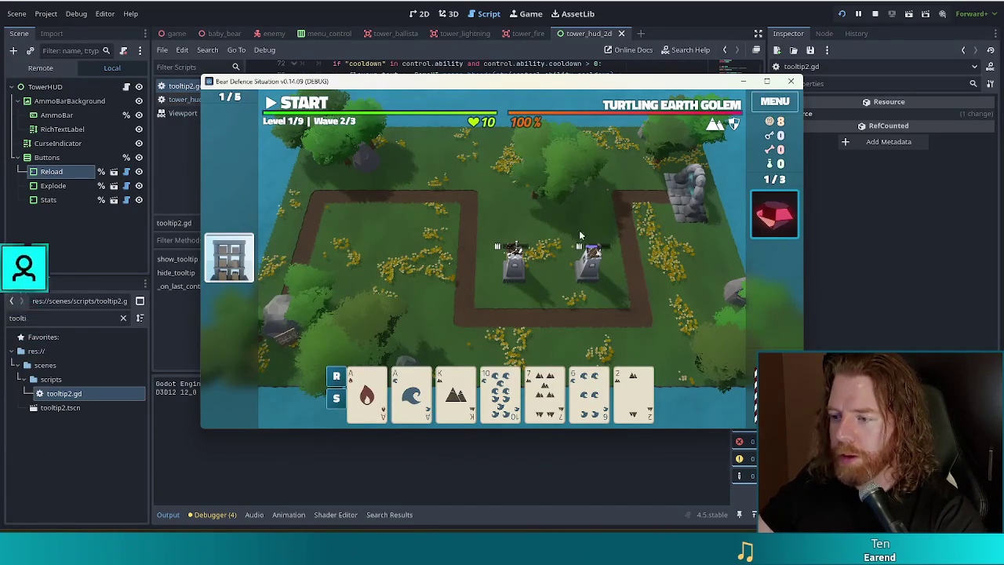
# Step: Upgrade the right tower, start then pause wave 2, and pair the Ace of Fire with the Ace of Water
pyautogui.click(592, 280)
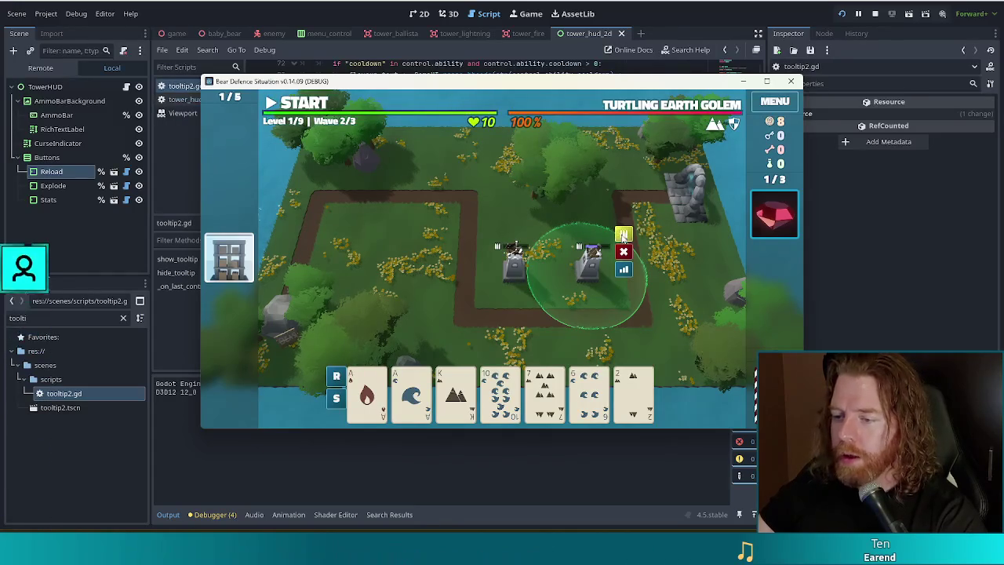
pyautogui.click(623, 233)
pyautogui.press('space')
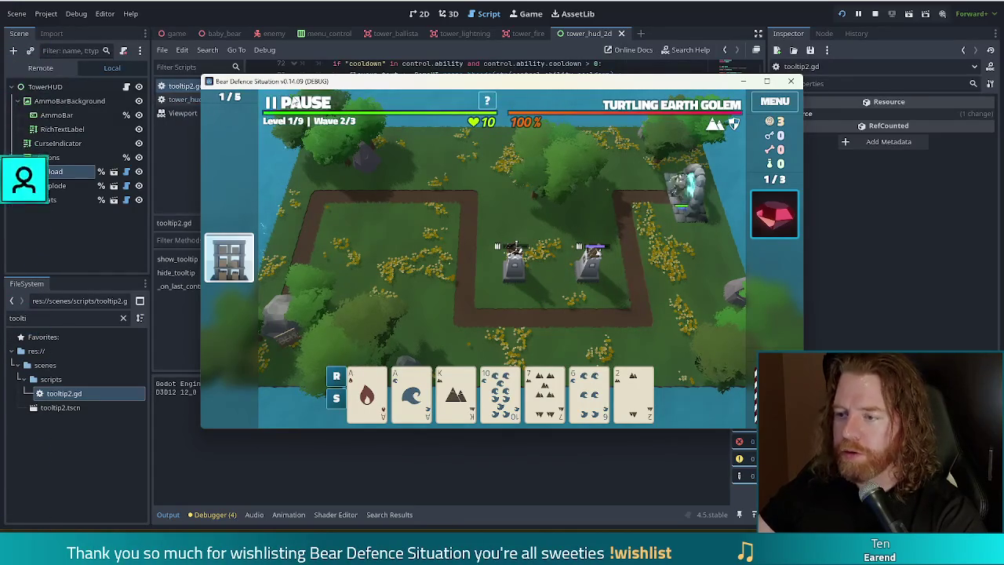
pyautogui.click(592, 281)
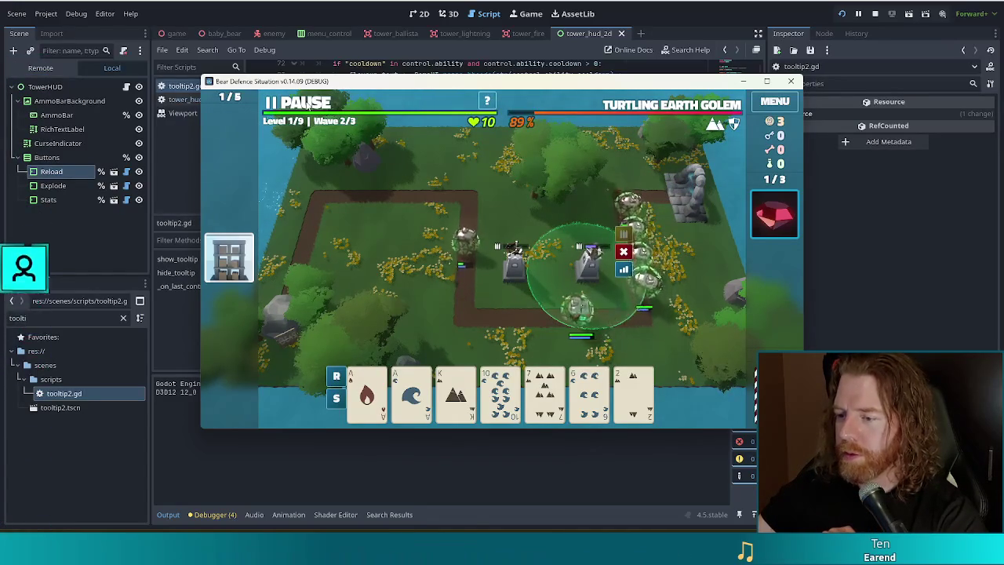
pyautogui.press('space')
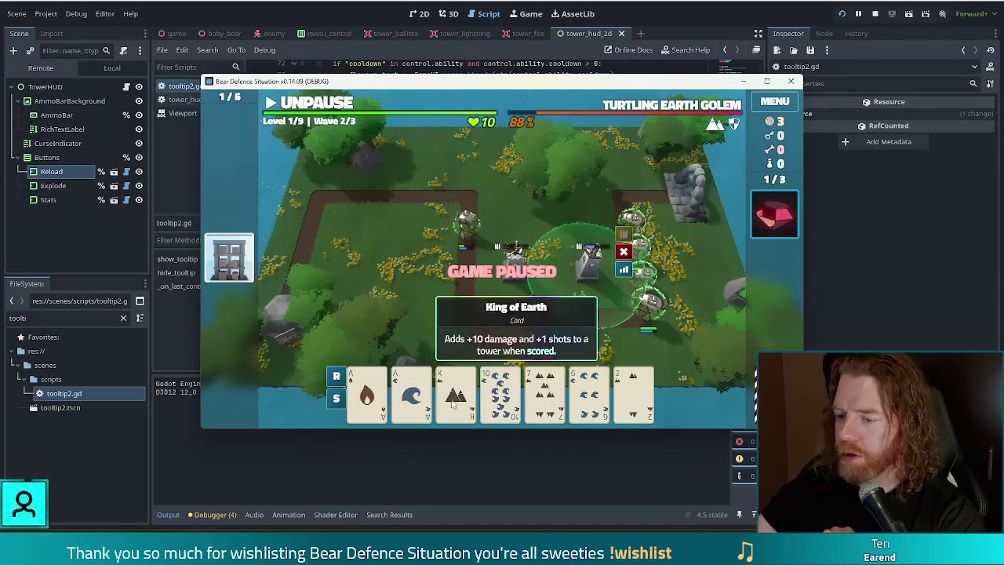
pyautogui.click(367, 393)
pyautogui.click(411, 393)
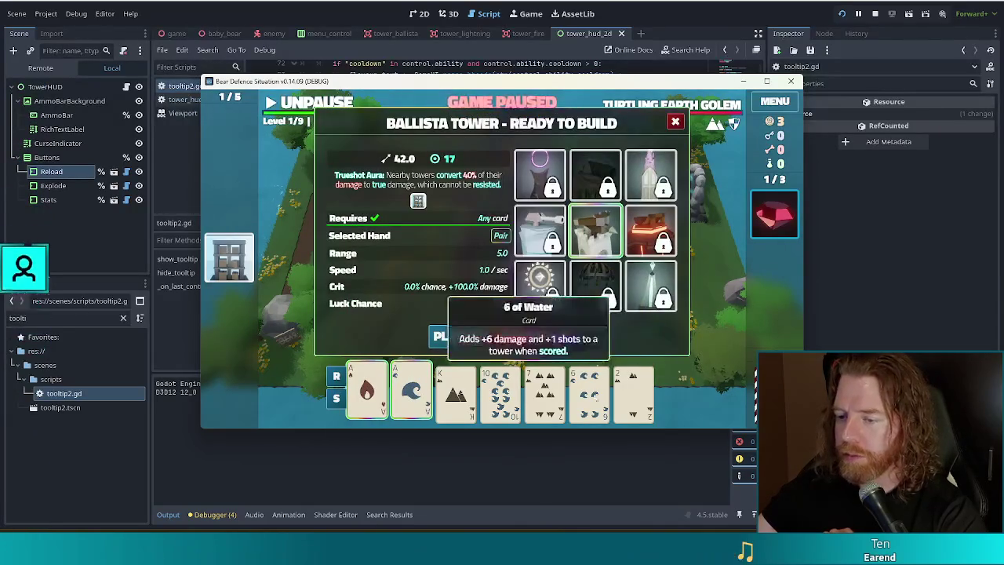
# Step: Place a ballista by the path's upper-left bend and play wave 2 through to its summary
pyautogui.click(459, 336)
pyautogui.click(426, 227)
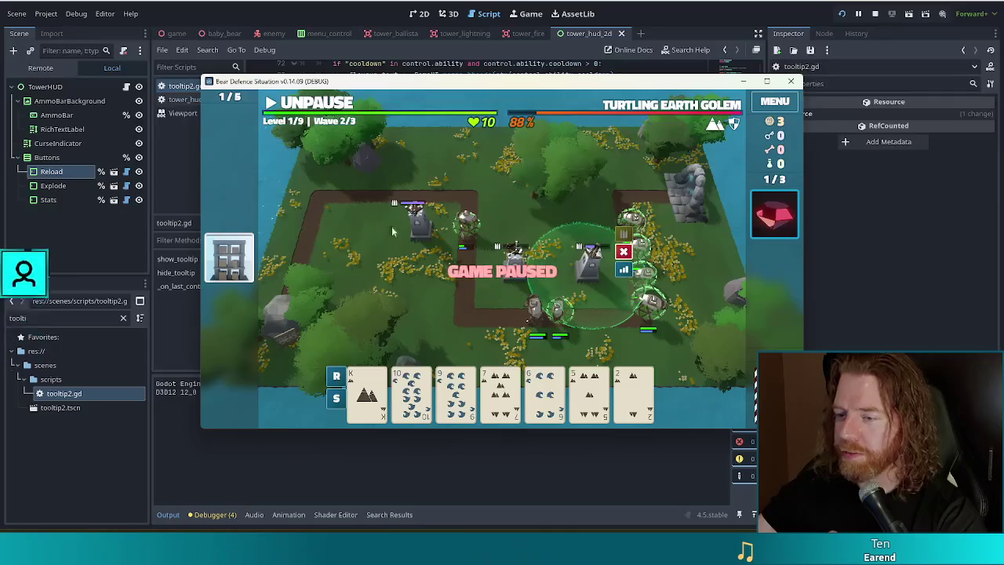
pyautogui.click(332, 111)
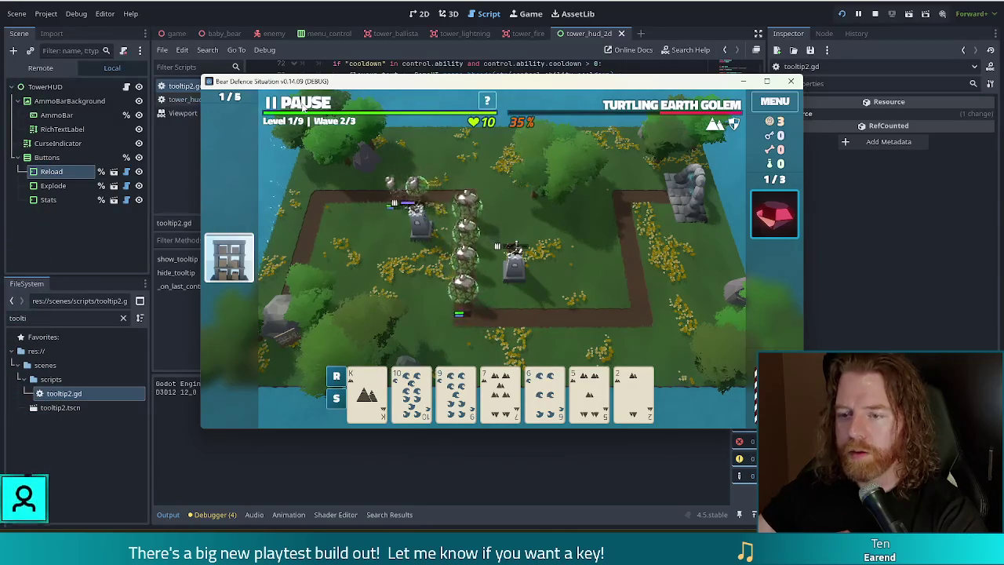
pyautogui.click(304, 107)
pyautogui.click(420, 245)
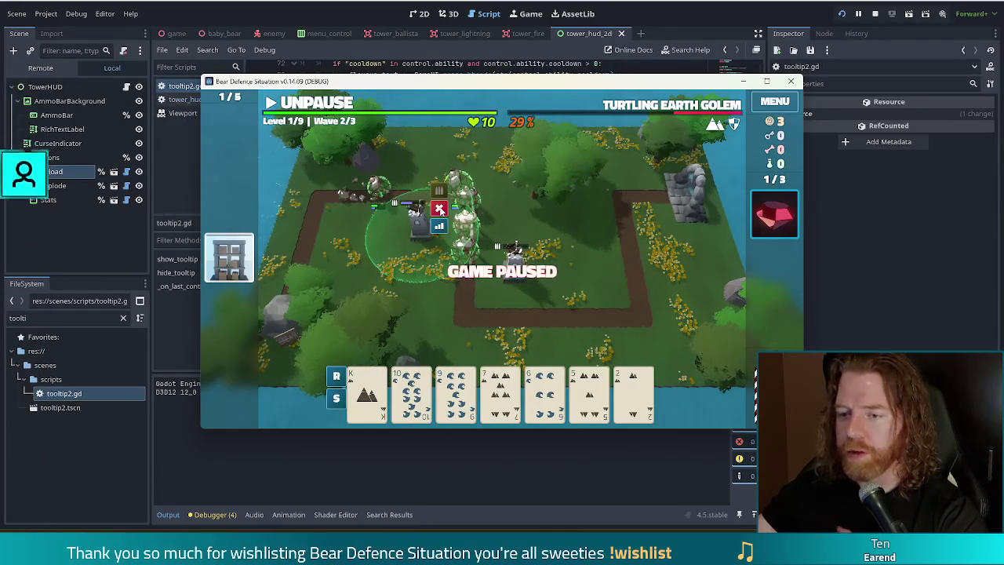
pyautogui.click(288, 103)
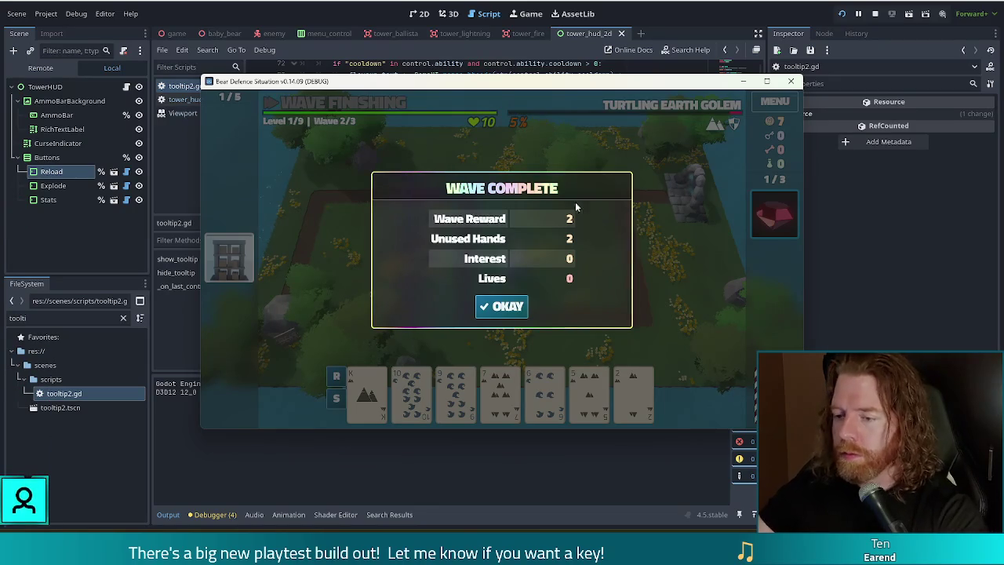
pyautogui.click(518, 307)
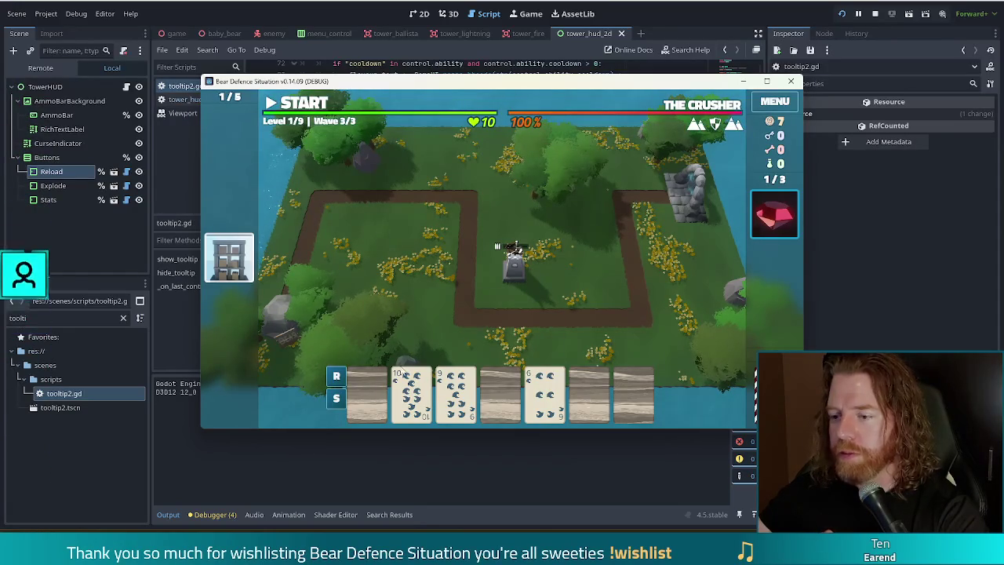
# Step: Read the card tooltips and The Crusher's Boss Ability tooltip for wave 3/3
pyautogui.moveTo(494, 397)
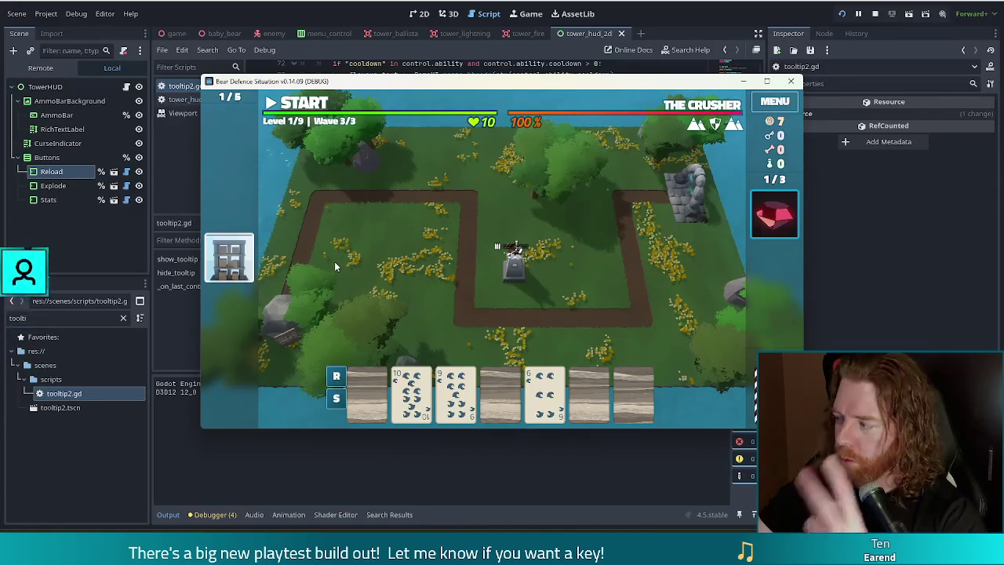
pyautogui.moveTo(715, 126)
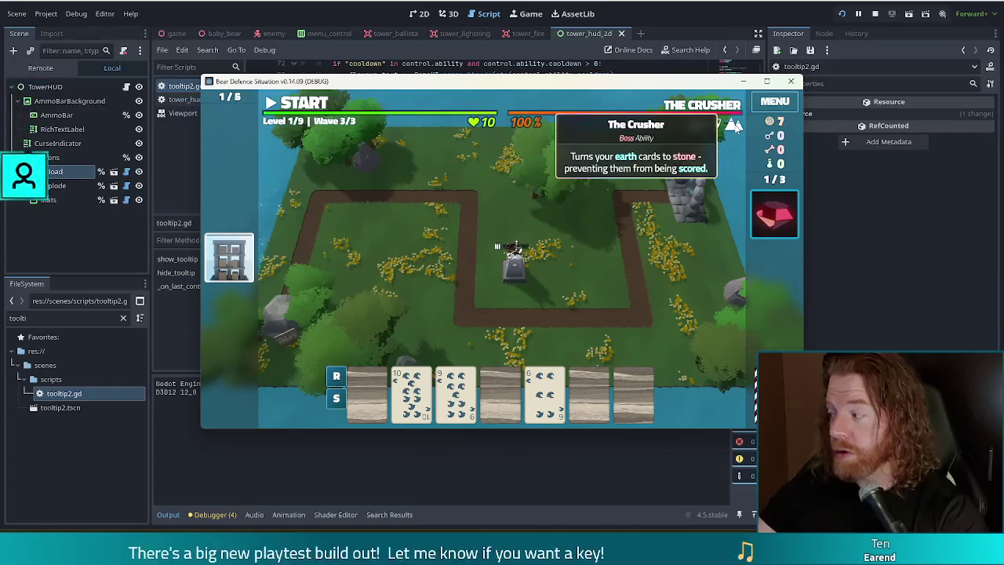
# Step: Open the in-game command console over the debug playtest and clear the previous command
pyautogui.moveTo(365, 405)
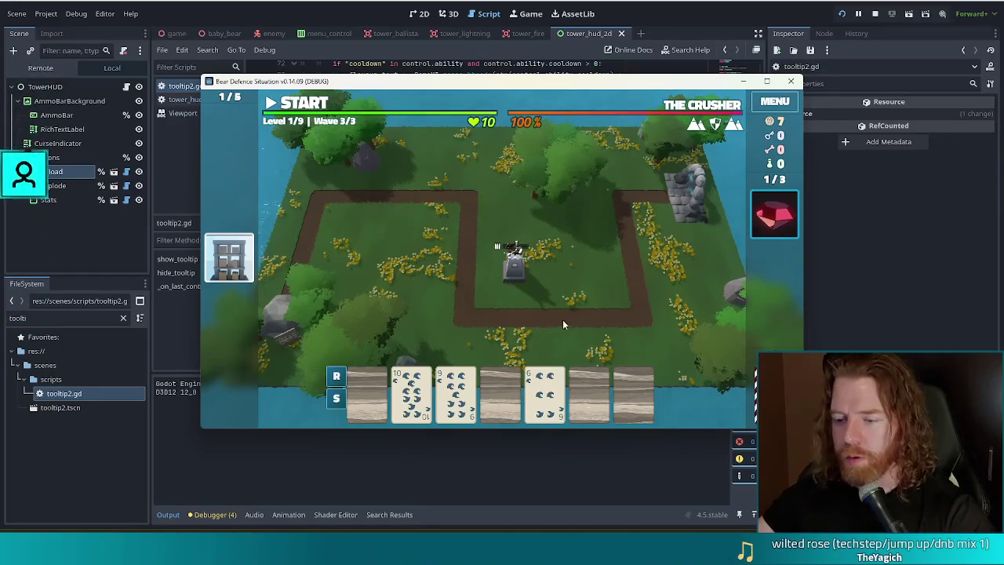
pyautogui.press('quoteleft')
pyautogui.hotkey('ctrl', 'a')
# Step: Run the test_kit console command for 1007 gold and 100 of each resource, then discard the first card
pyautogui.write('test')
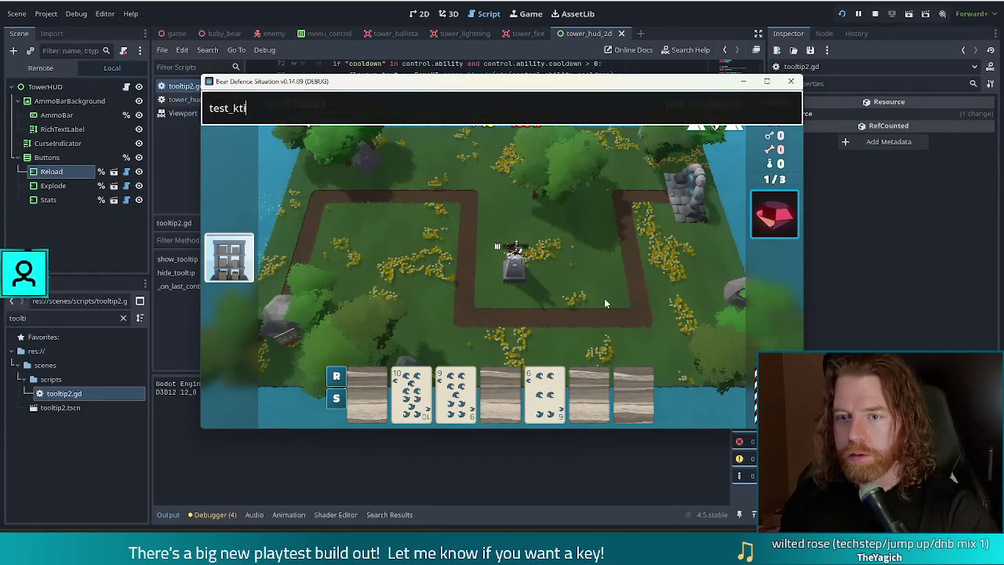
pyautogui.press('Return')
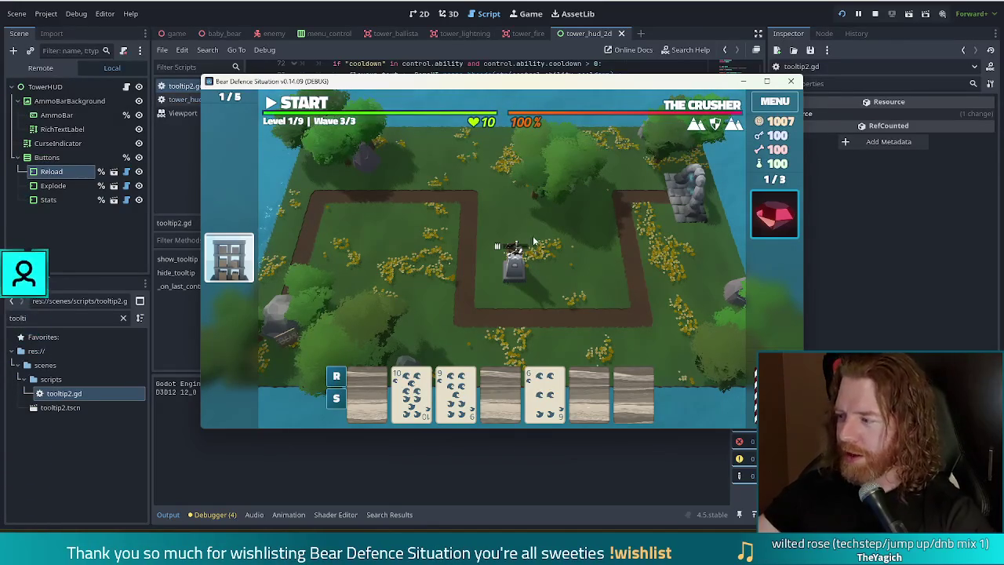
pyautogui.click(365, 388)
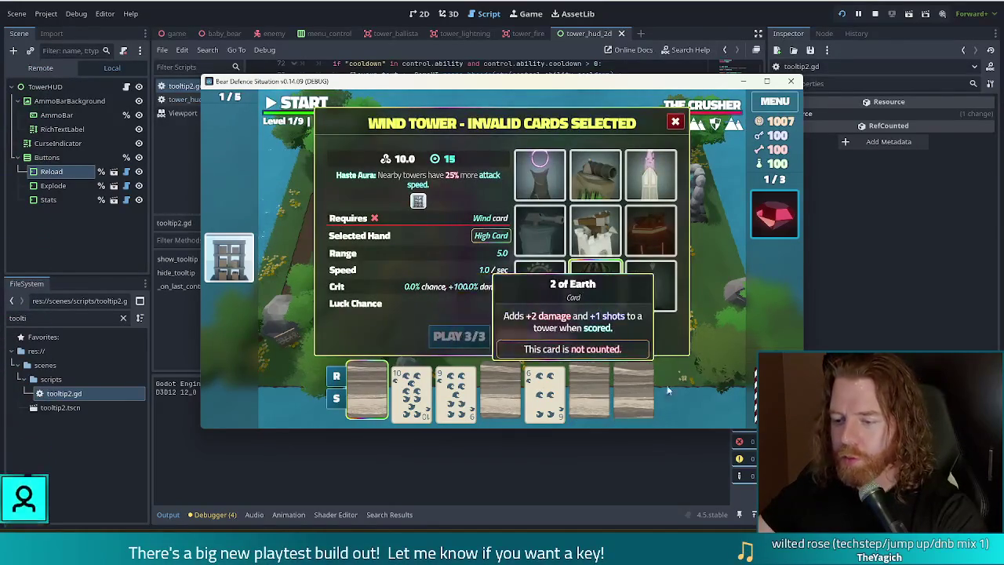
pyautogui.click(567, 336)
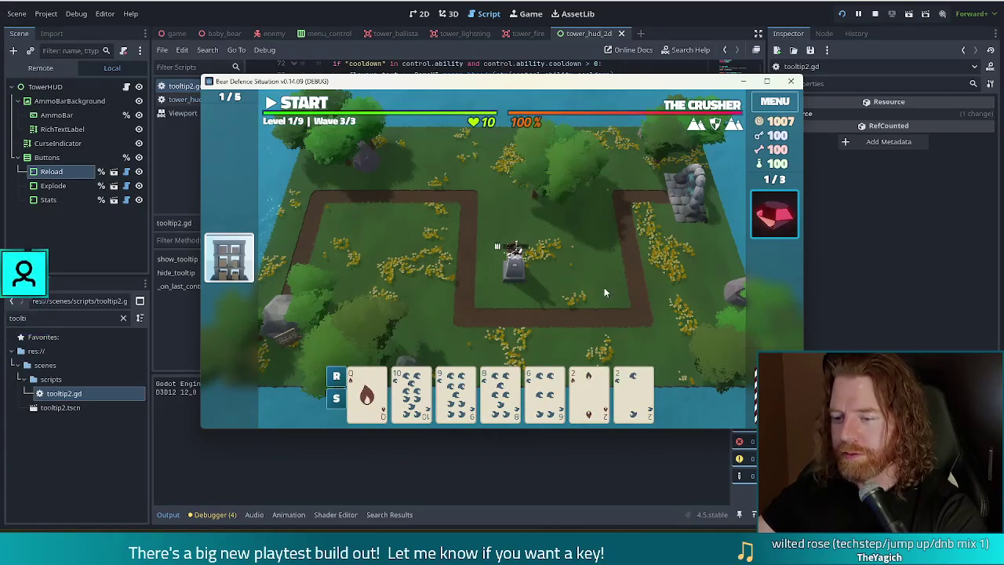
# Step: Build a Shadow Tower from three water cards beside the upper-right path, then start the next wave
pyautogui.click(448, 384)
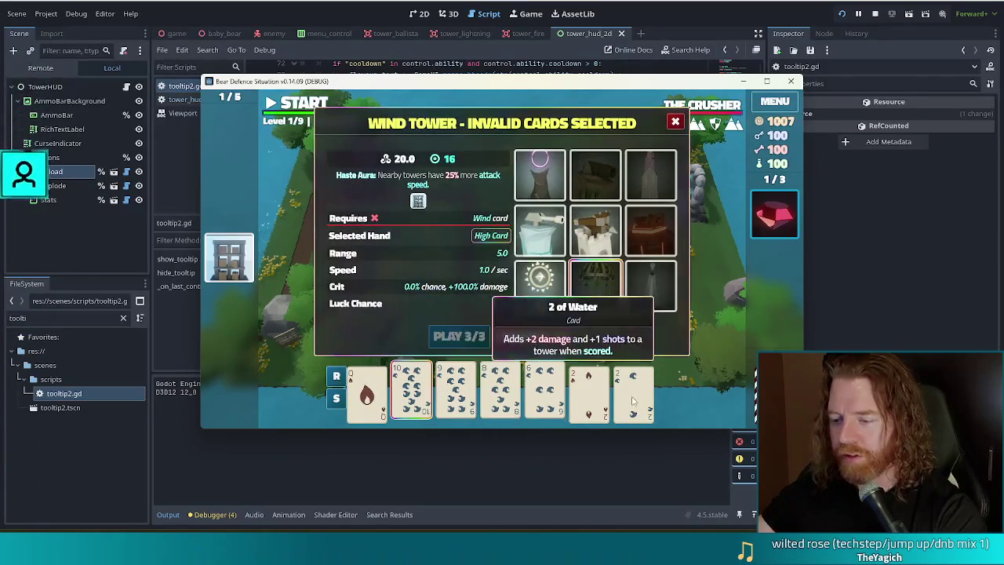
pyautogui.click(539, 174)
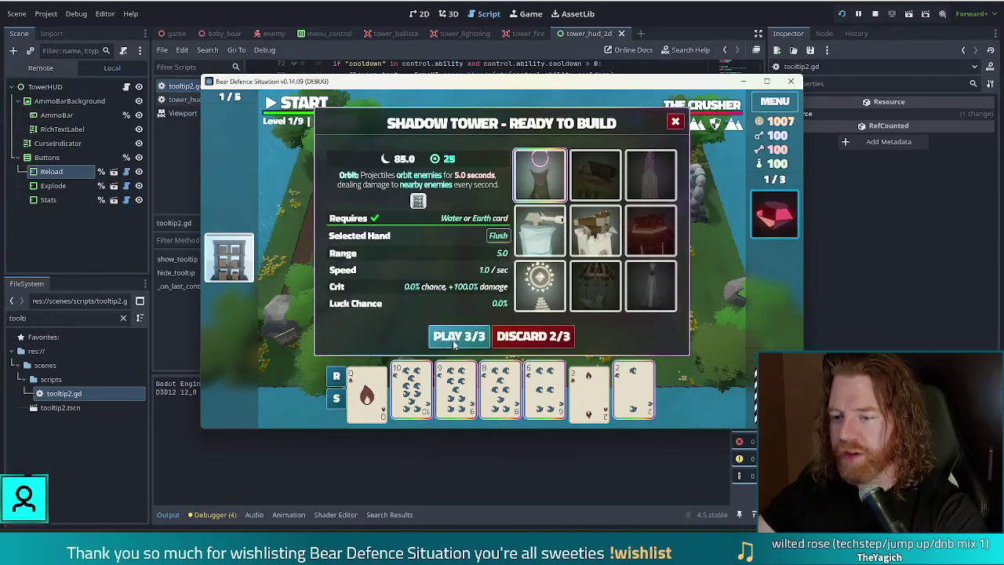
pyautogui.click(459, 336)
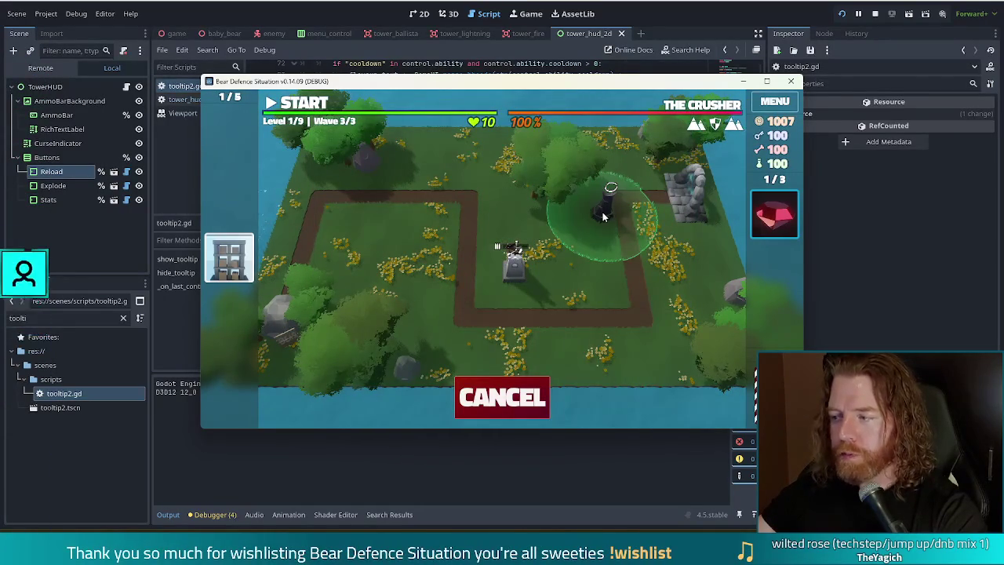
pyautogui.click(602, 217)
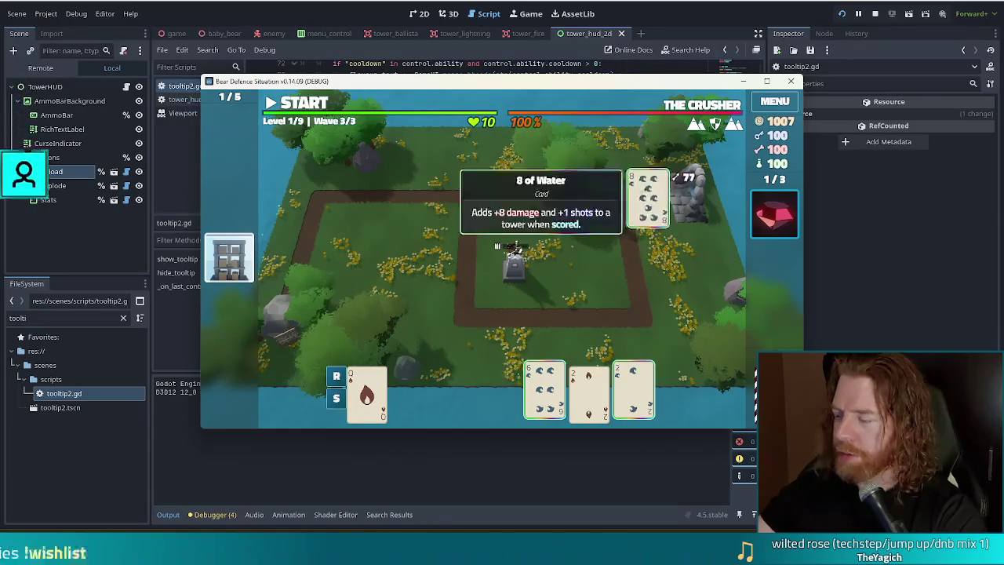
pyautogui.click(304, 110)
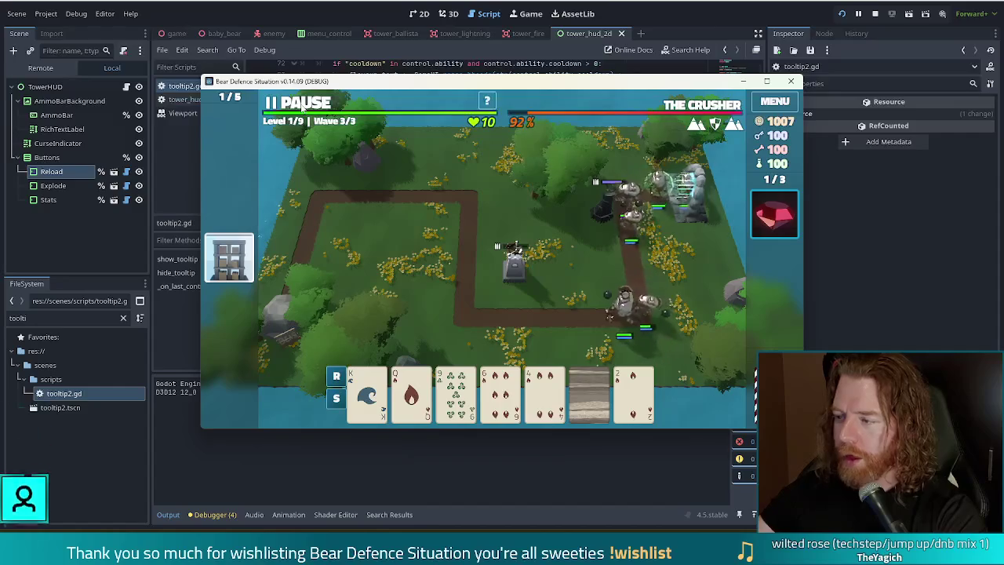
# Step: Pause wave 3/3, select the top-right tower, pick the 9 card, and close the Shadow Tower invalid-cards panel
pyautogui.click(304, 109)
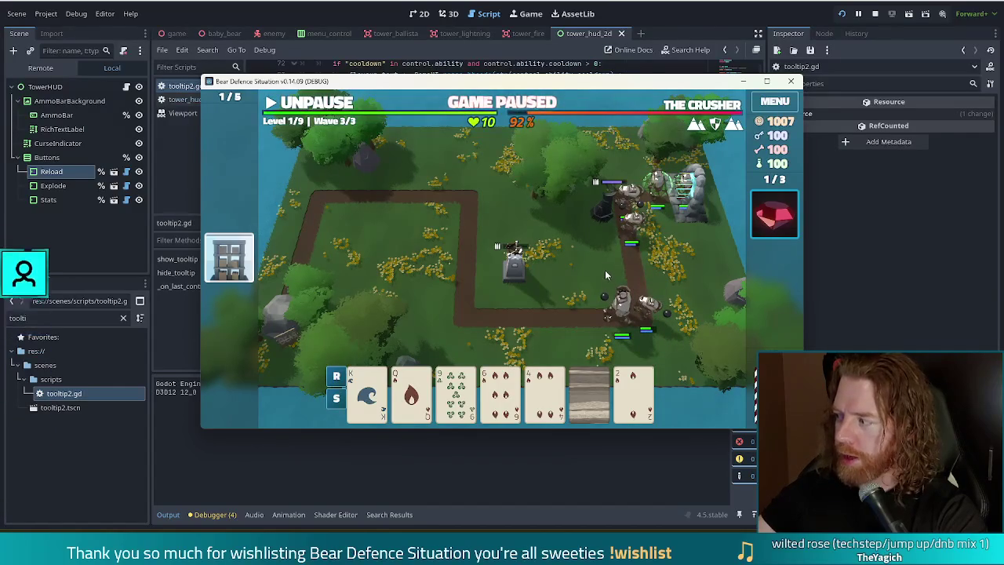
pyautogui.click(606, 205)
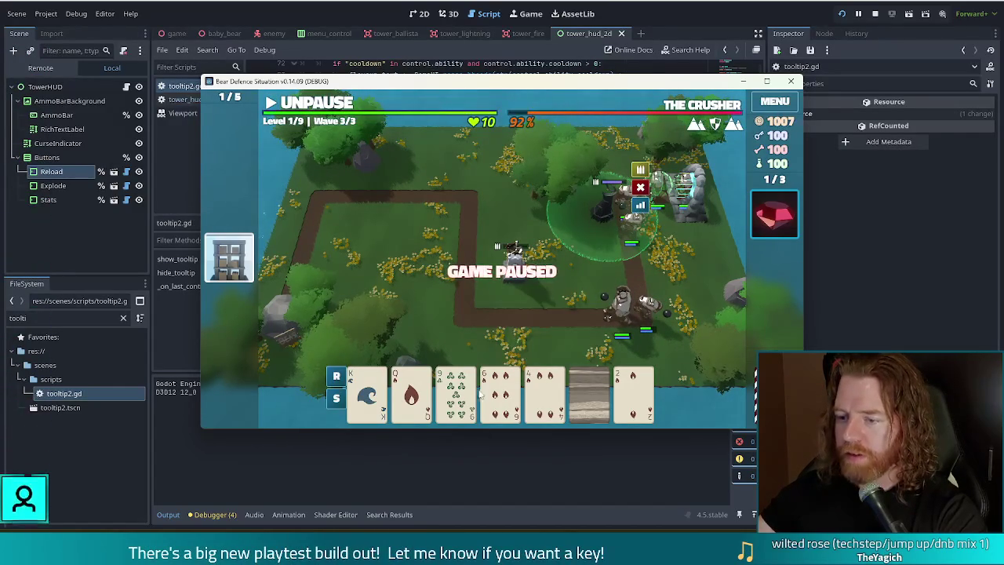
pyautogui.click(455, 392)
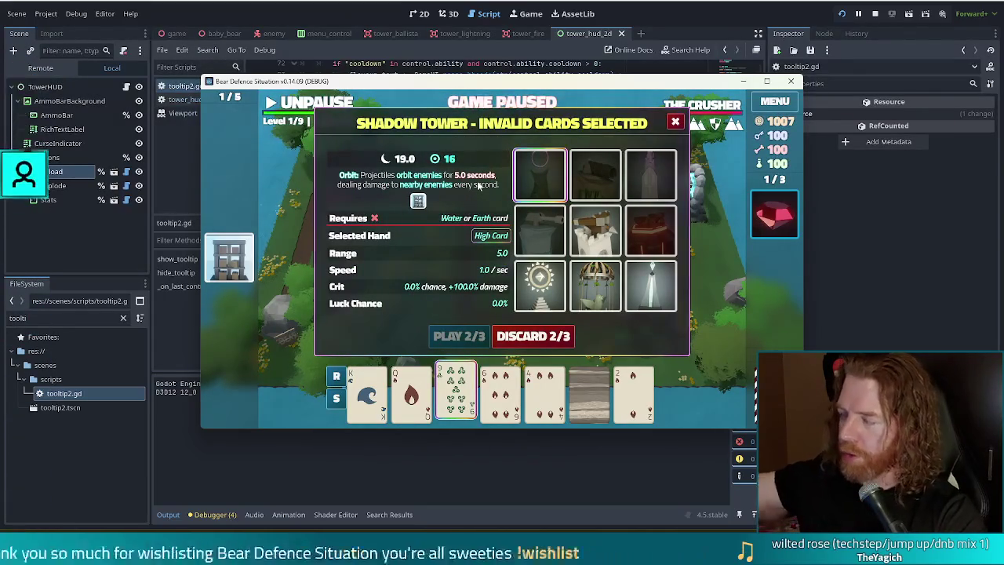
pyautogui.click(677, 123)
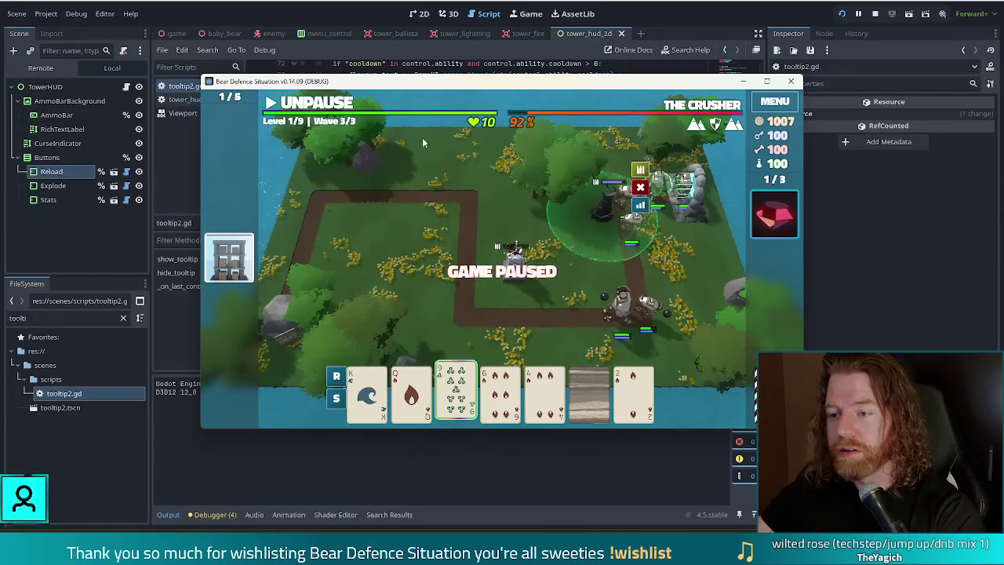
# Step: Discard the Queen of Fire, then play a Two Pair as a Shadow Tower beside the path's lower-right bend
pyautogui.moveTo(469, 394)
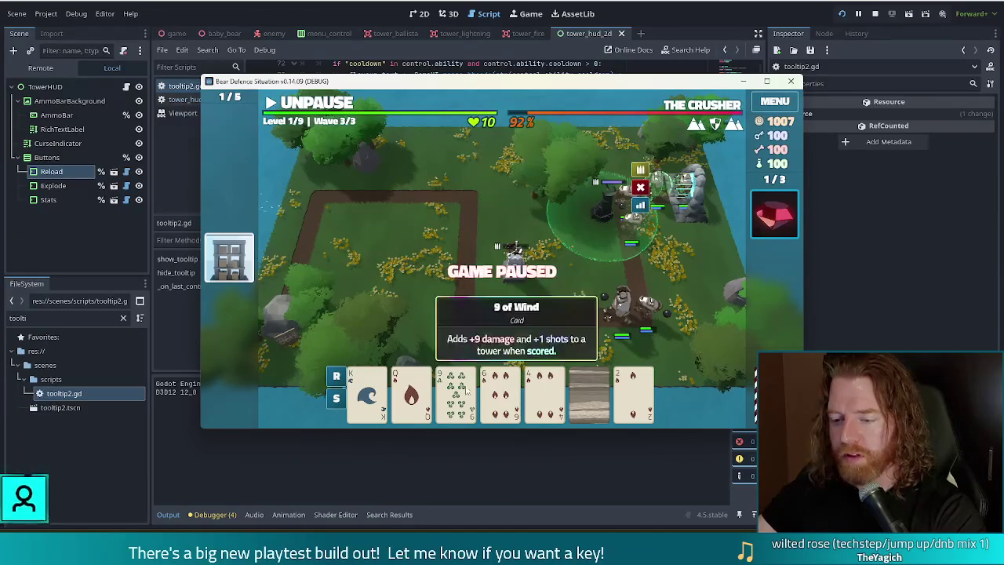
pyautogui.click(419, 387)
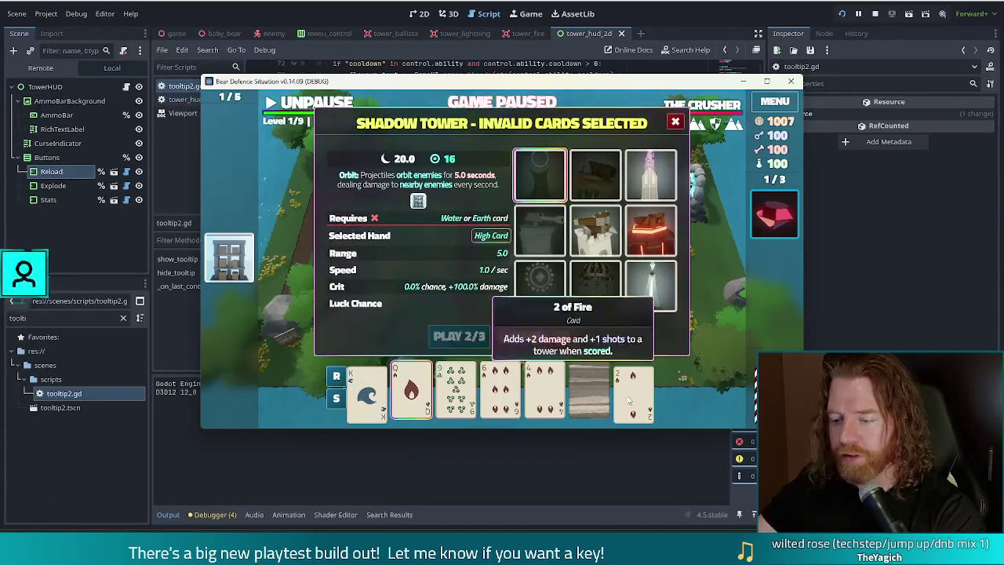
pyautogui.click(554, 336)
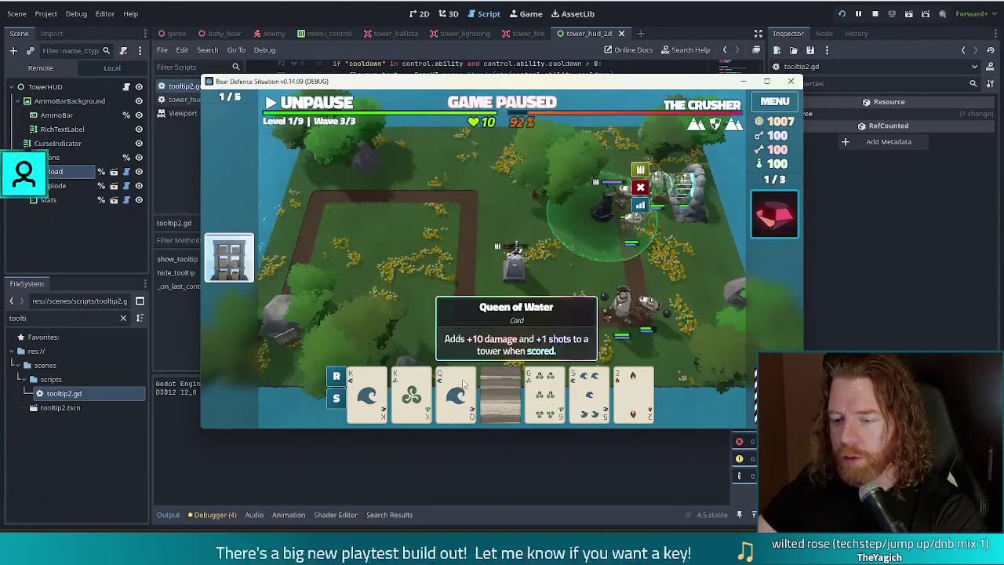
pyautogui.click(535, 396)
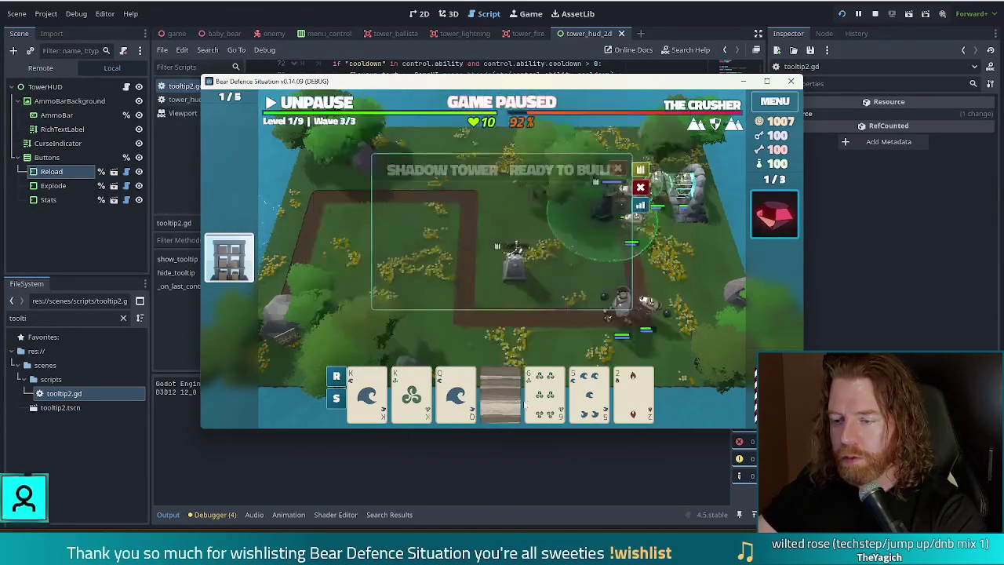
pyautogui.click(497, 402)
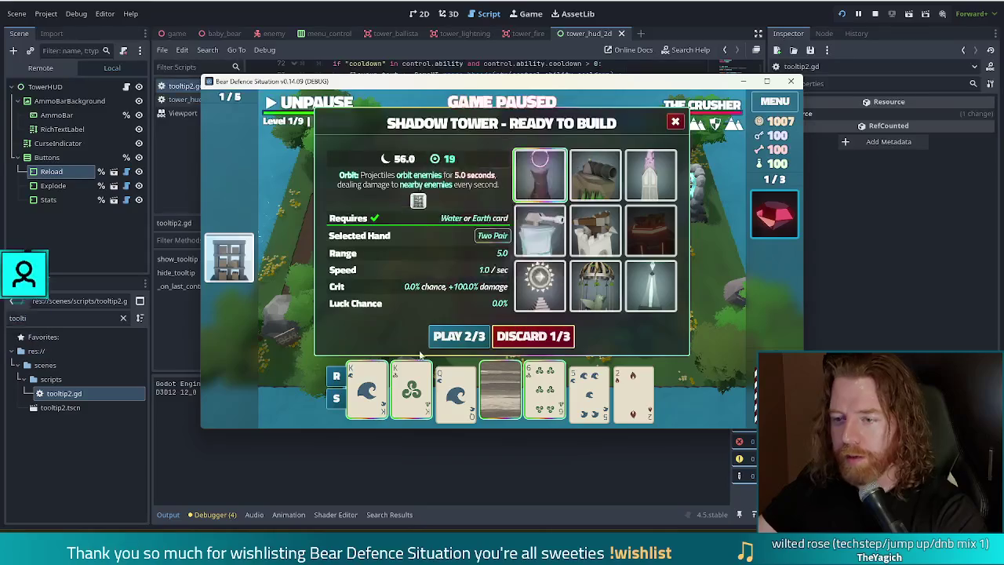
pyautogui.click(467, 337)
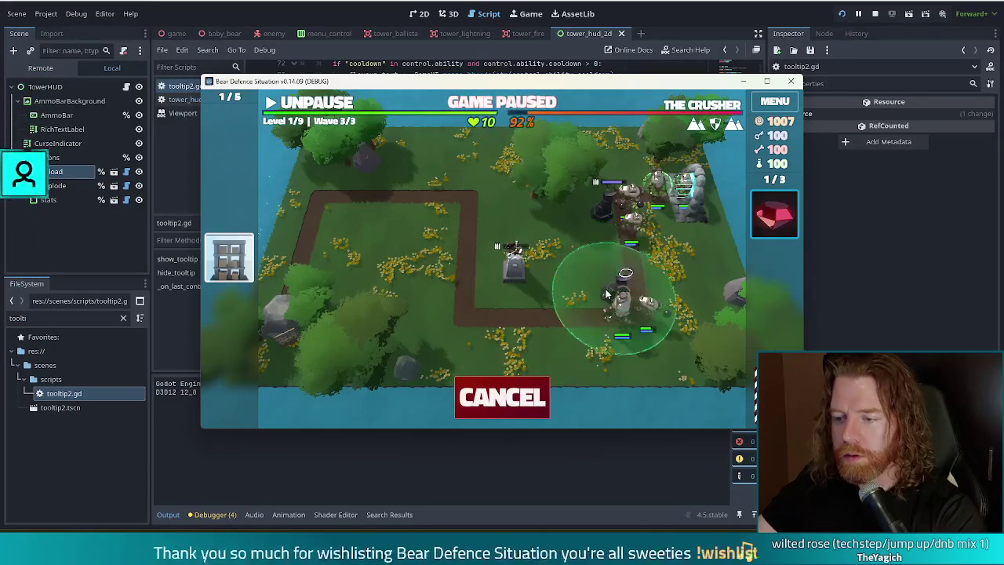
pyautogui.click(601, 312)
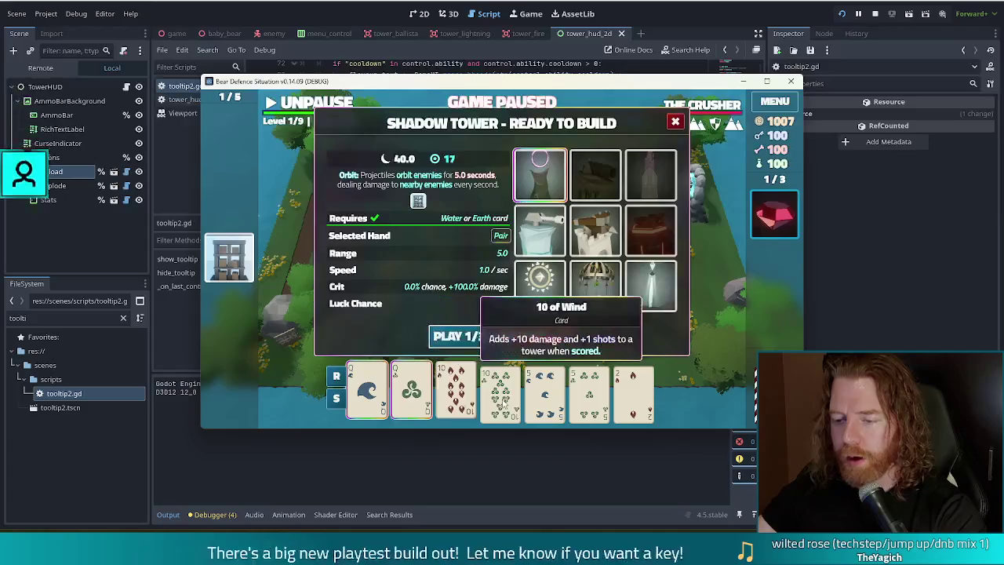
# Step: Play a Pair for a second Shadow Tower next to it and resume the game
pyautogui.click(459, 335)
pyautogui.click(584, 303)
pyautogui.press('space')
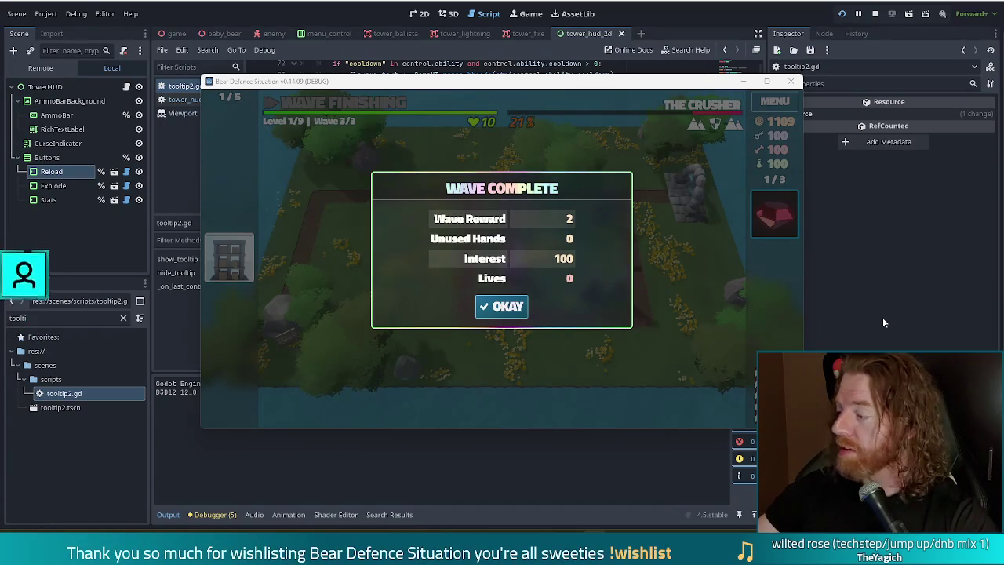
# Step: Dismiss the Wave Complete summary, view the Ballista Tower's upgrade details, and stop the debug run with F8
pyautogui.click(499, 308)
pyautogui.click(596, 250)
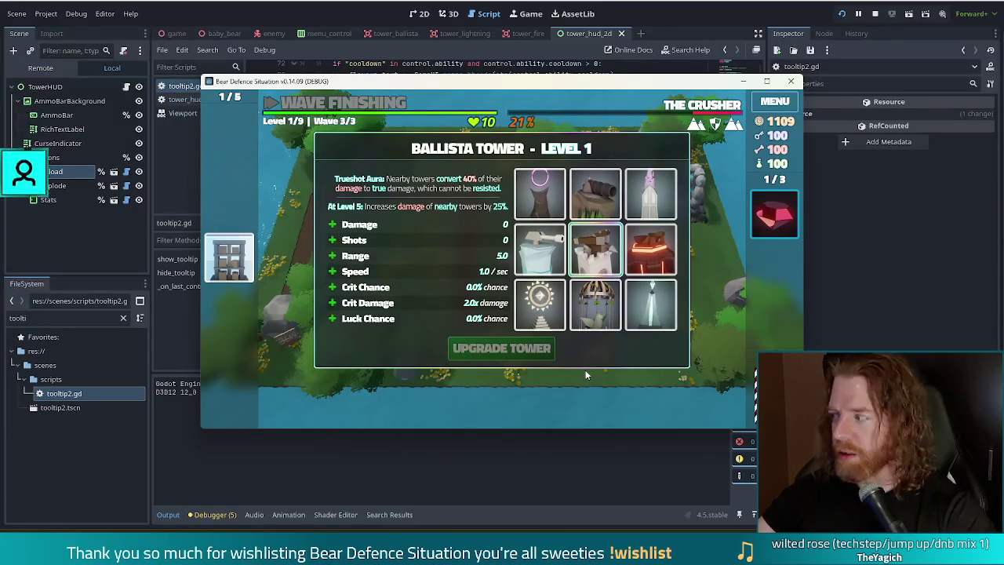
pyautogui.press('F8')
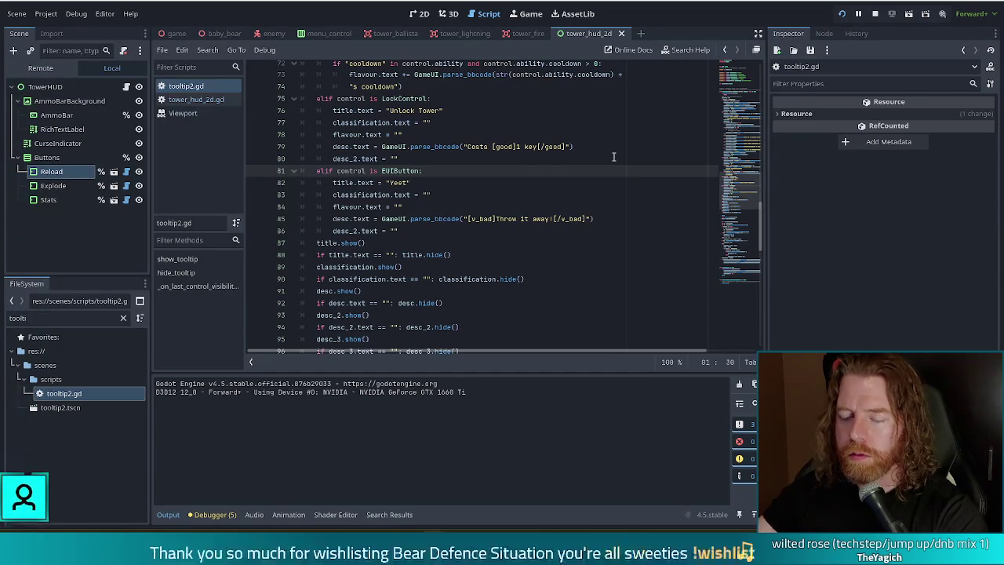
pyautogui.scroll(10, 607, 157)
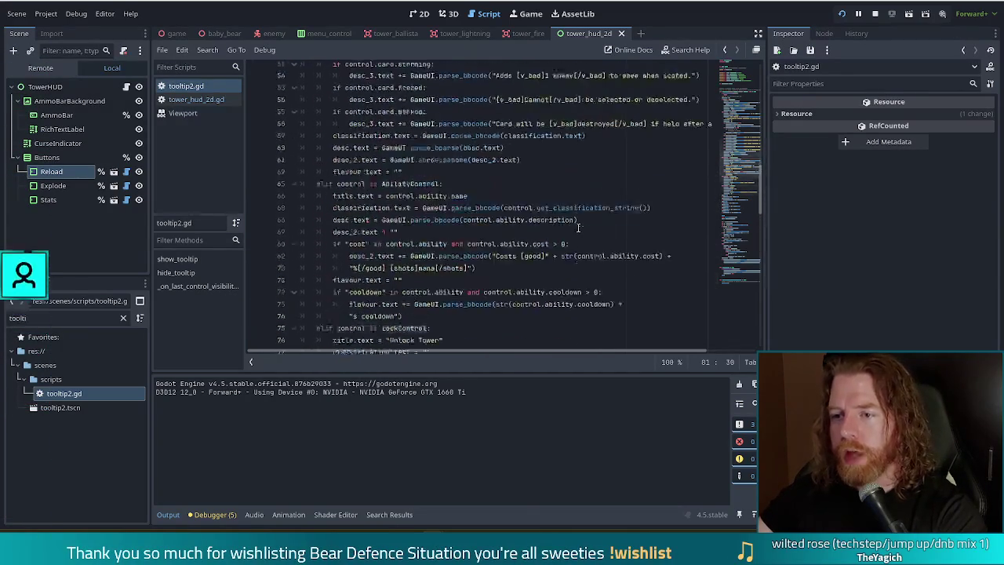
pyautogui.scroll(10, 578, 229)
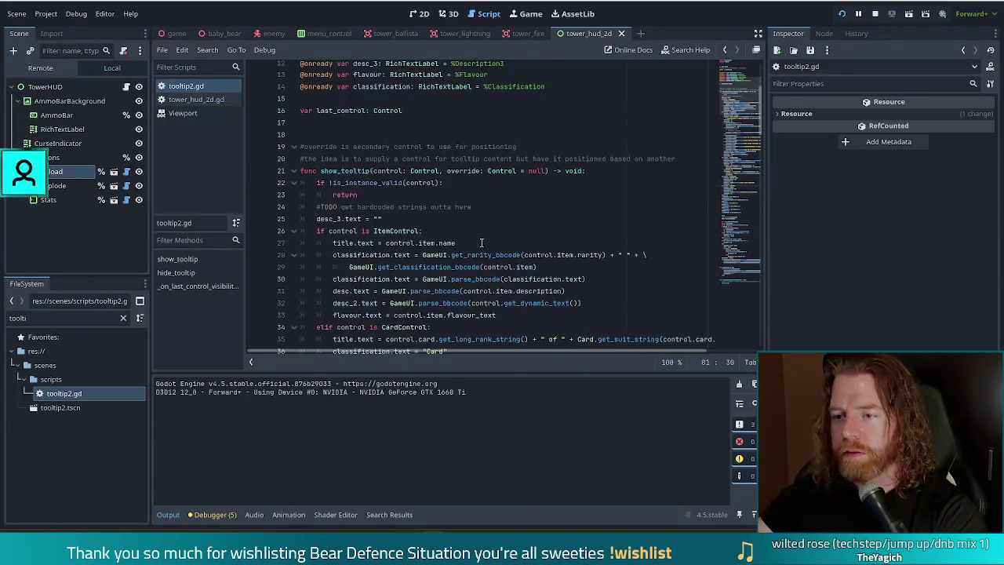
pyautogui.click(488, 171)
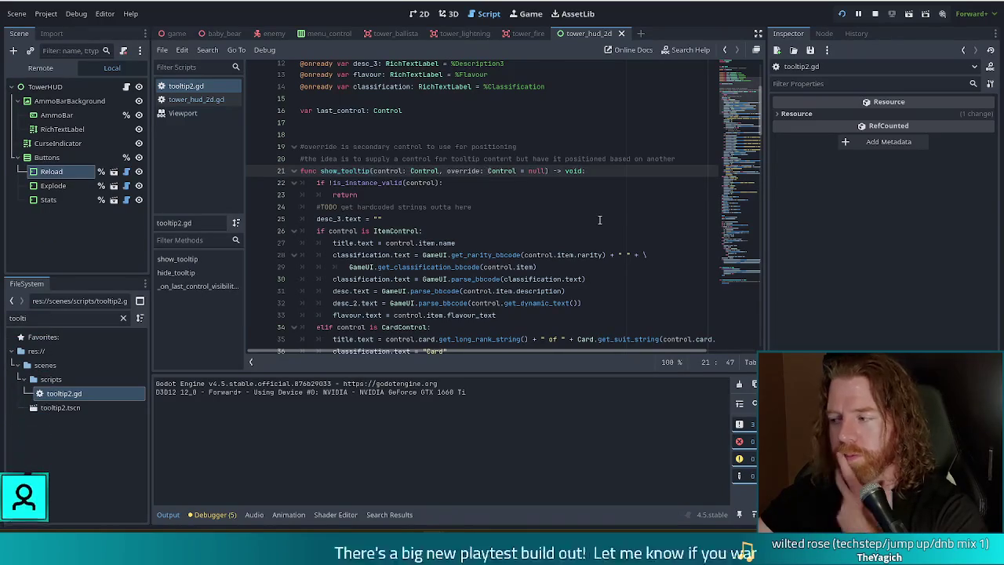
pyautogui.scroll(-8, 599, 238)
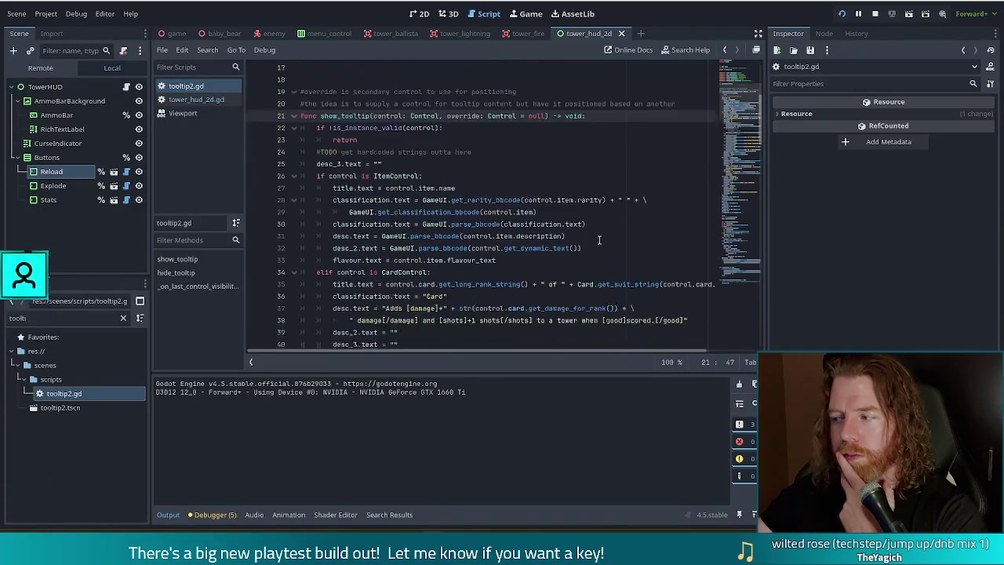
pyautogui.scroll(-8, 599, 240)
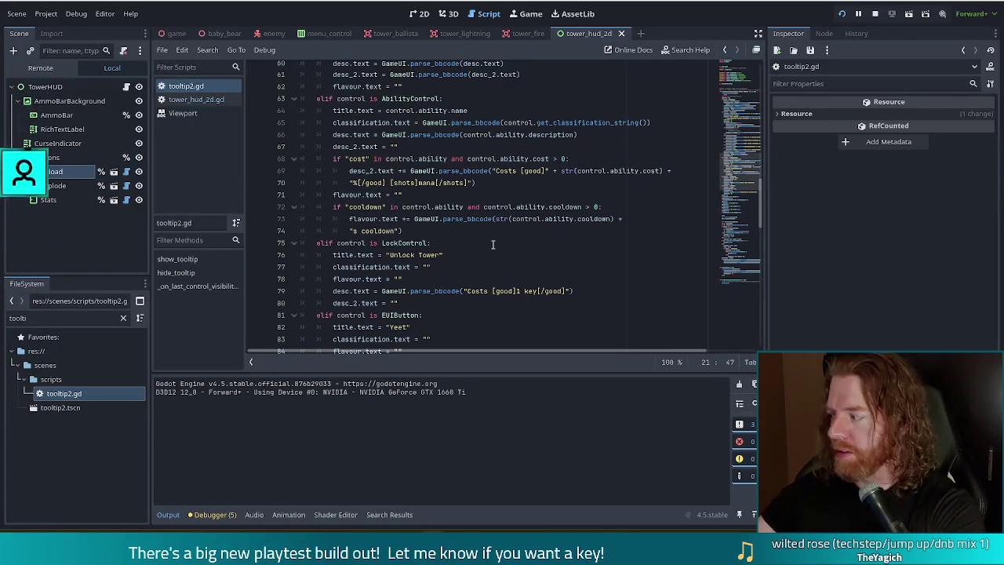
pyautogui.scroll(-2, 493, 244)
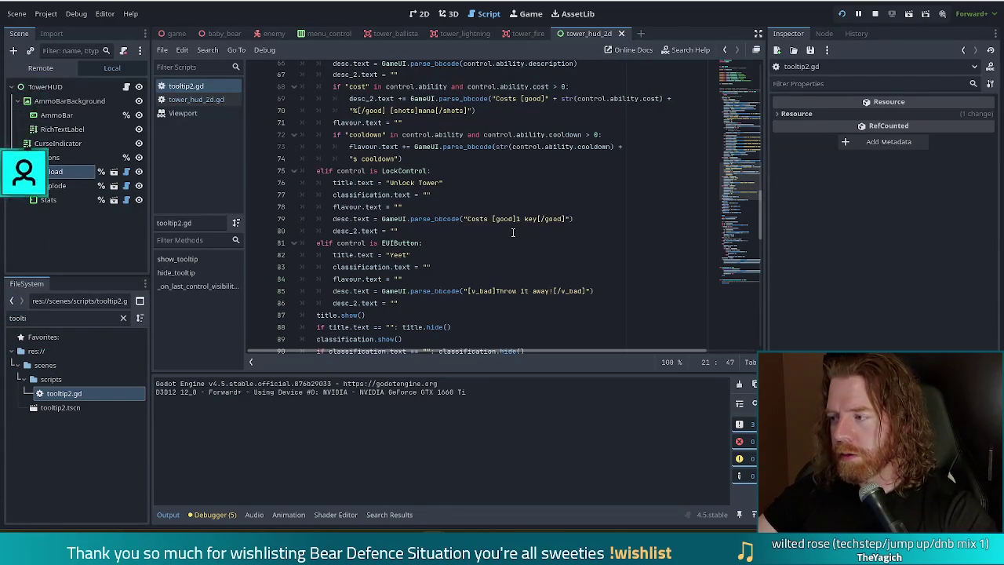
pyautogui.click(446, 254)
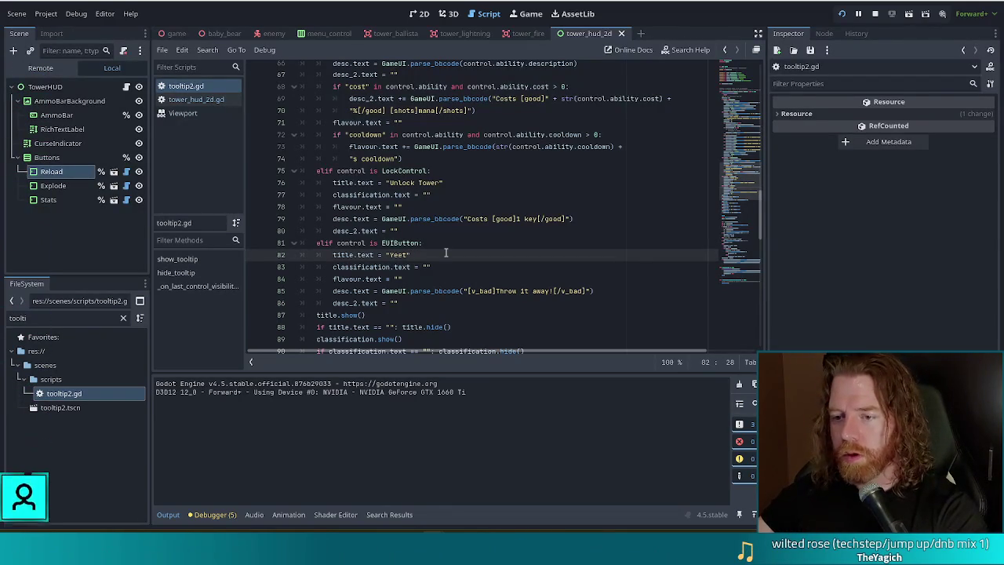
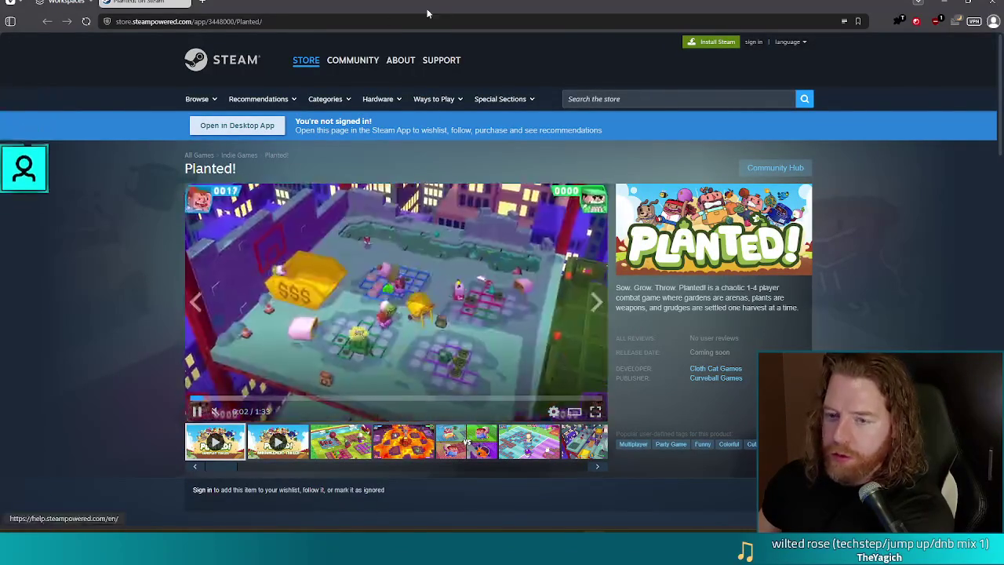
pyautogui.moveTo(298, 45)
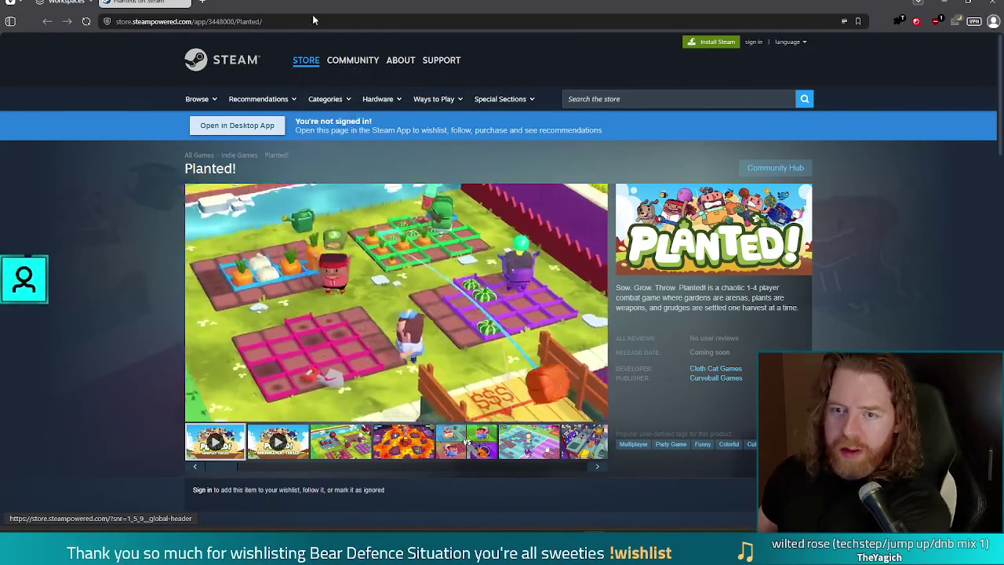
pyautogui.click(291, 24)
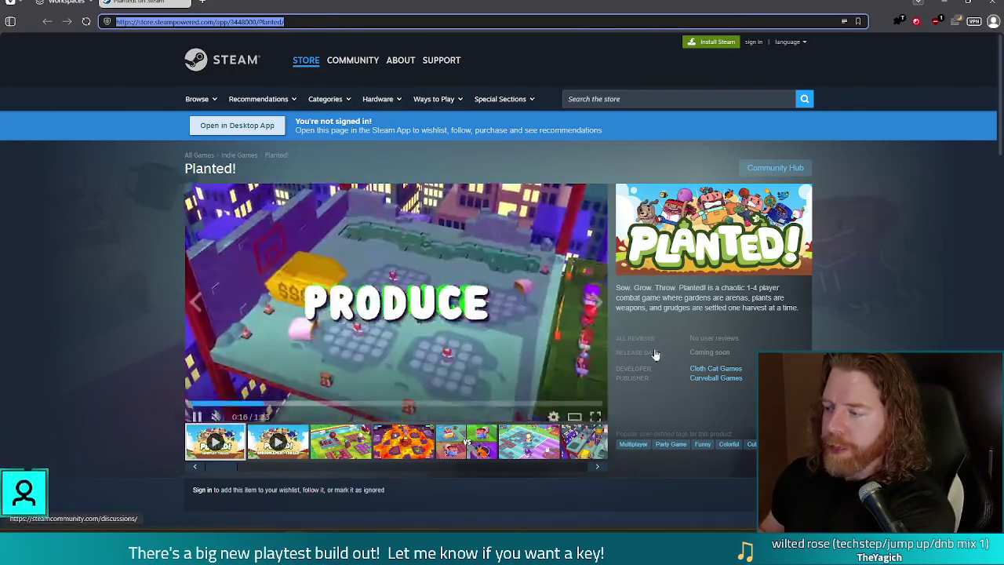
pyautogui.click(397, 302)
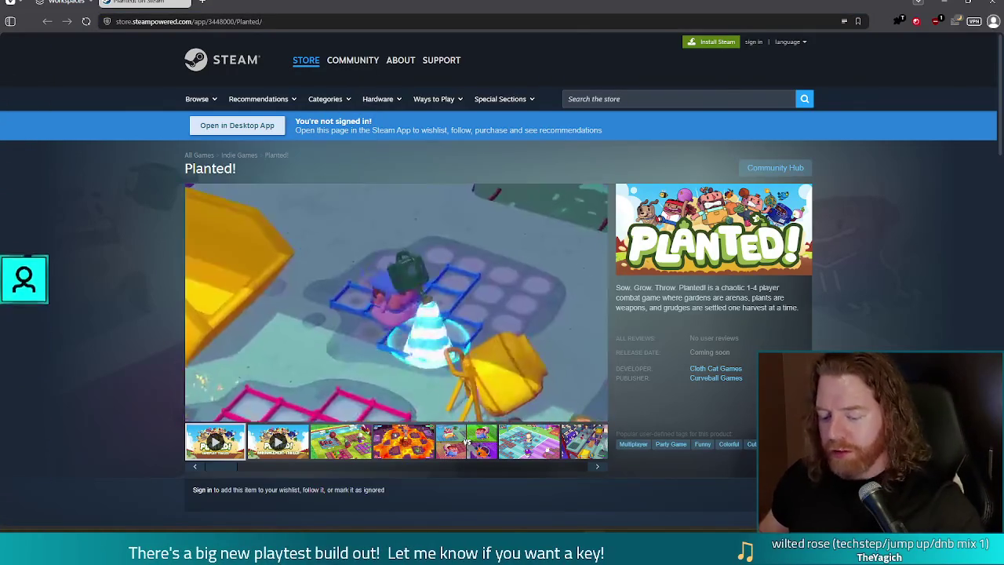